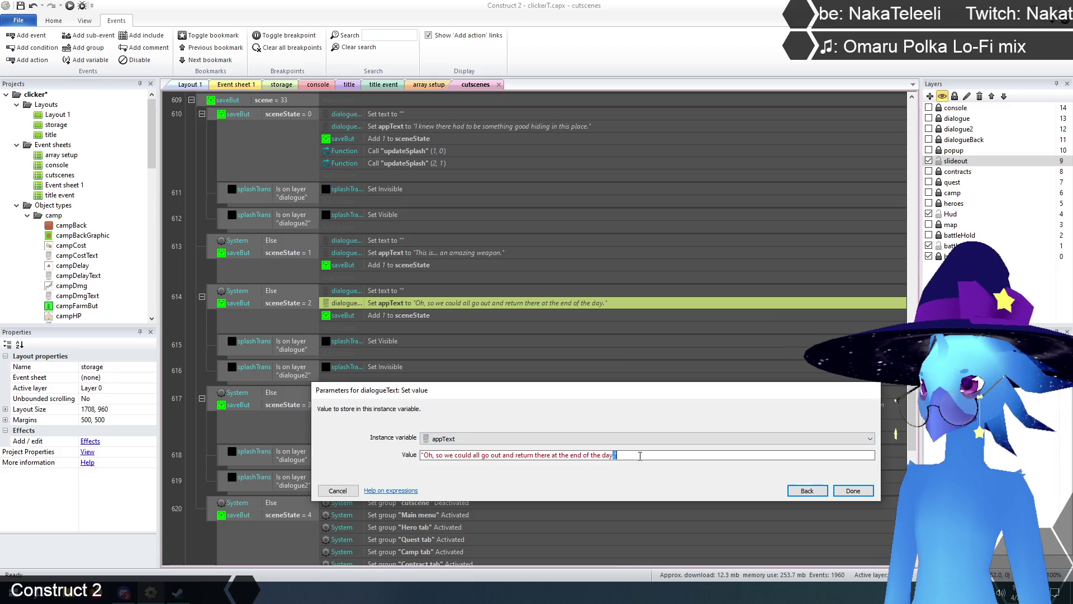
Enter "I can feel it trying to drain my life away." as event 614's appText value.
text("I c)
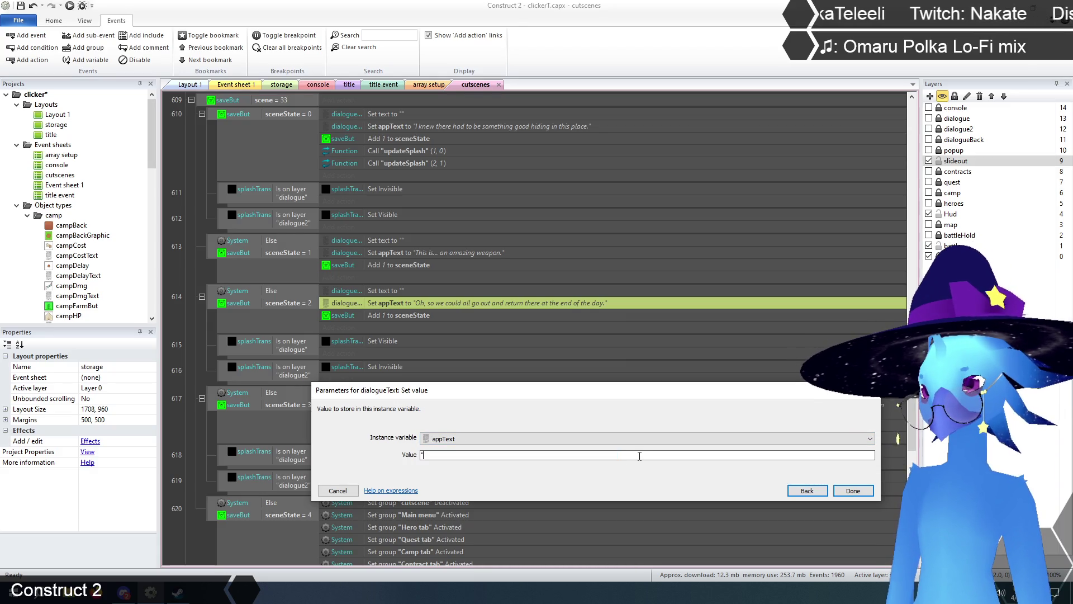
text(an f)
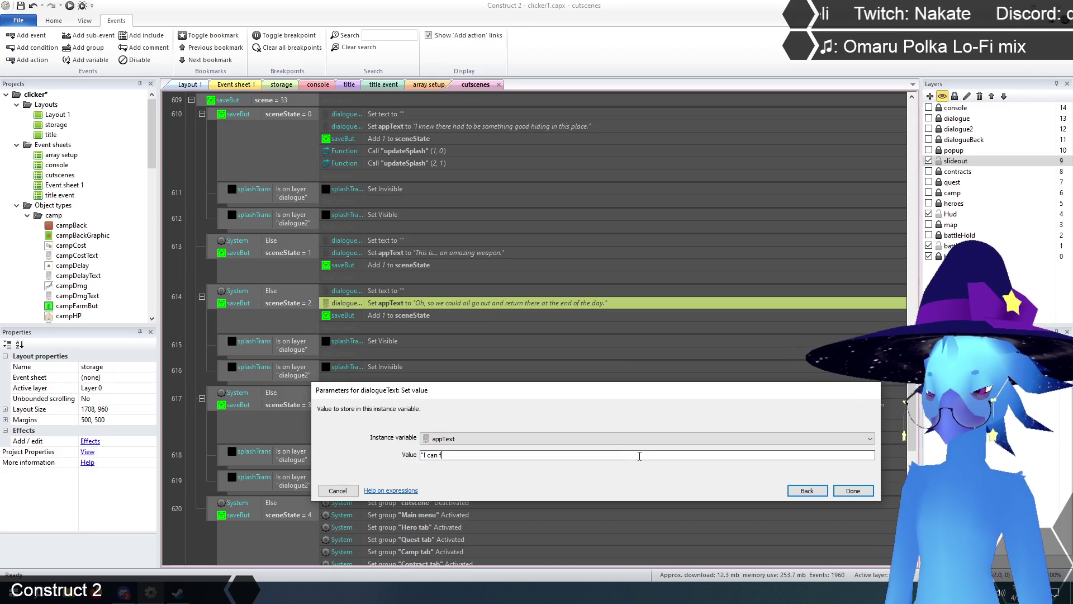
text(eel it trying to)
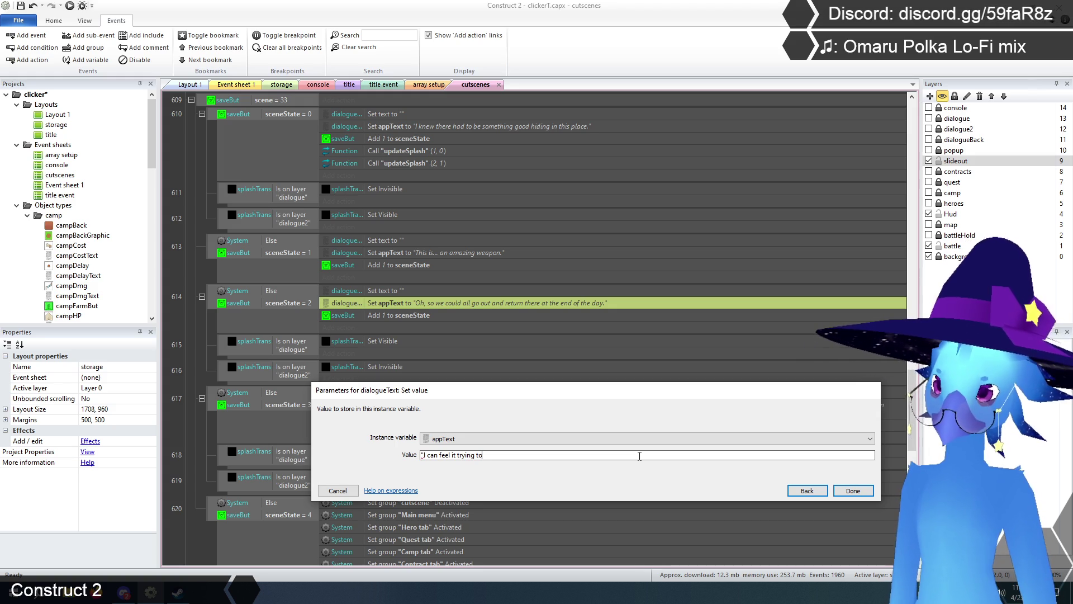
text( drain my l)
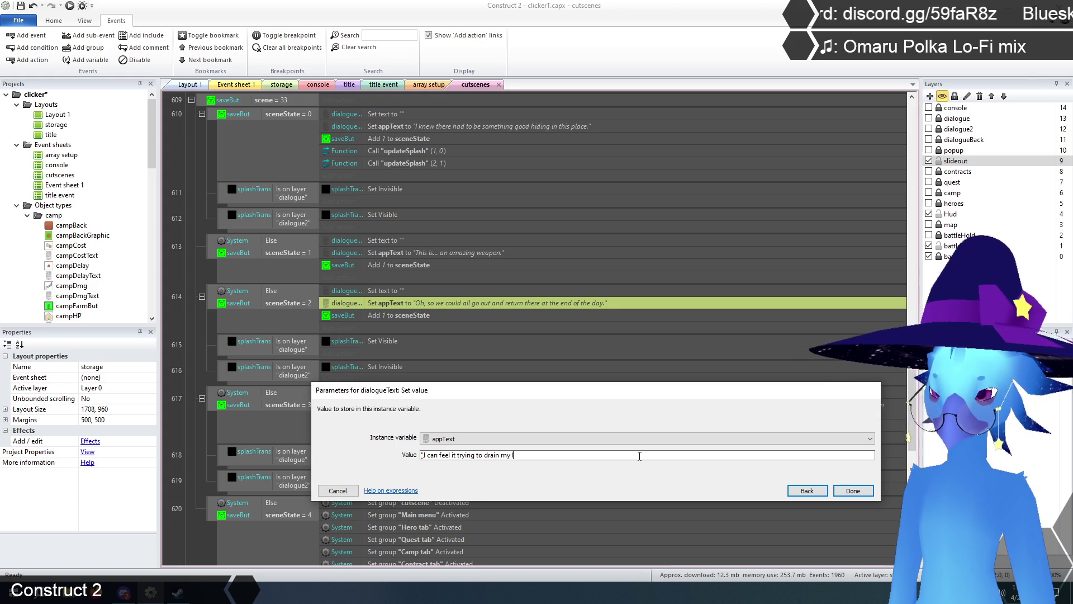
text(ife away.")
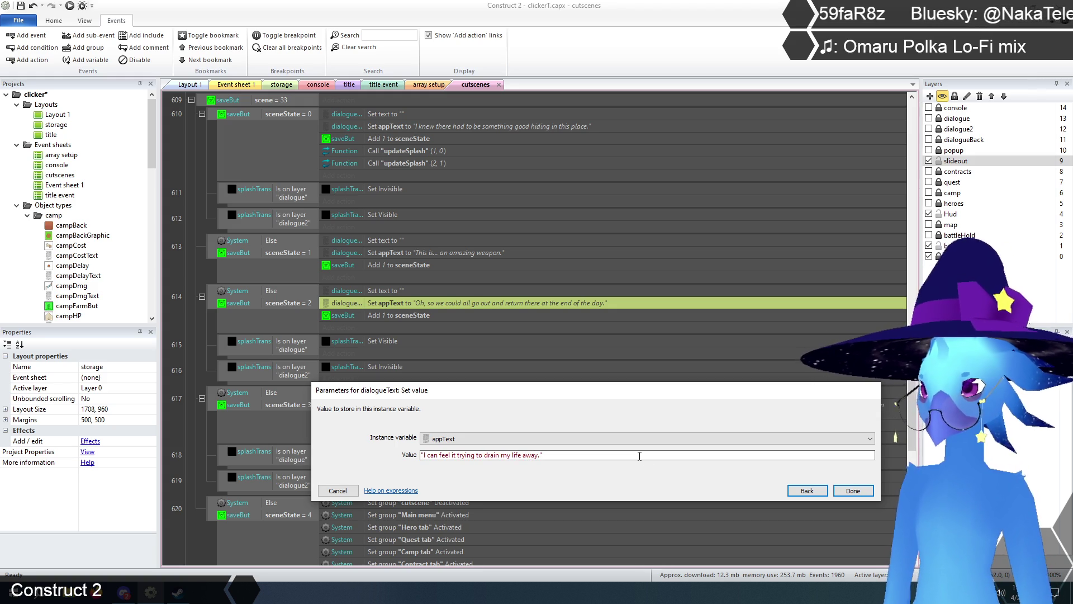
click(850, 491)
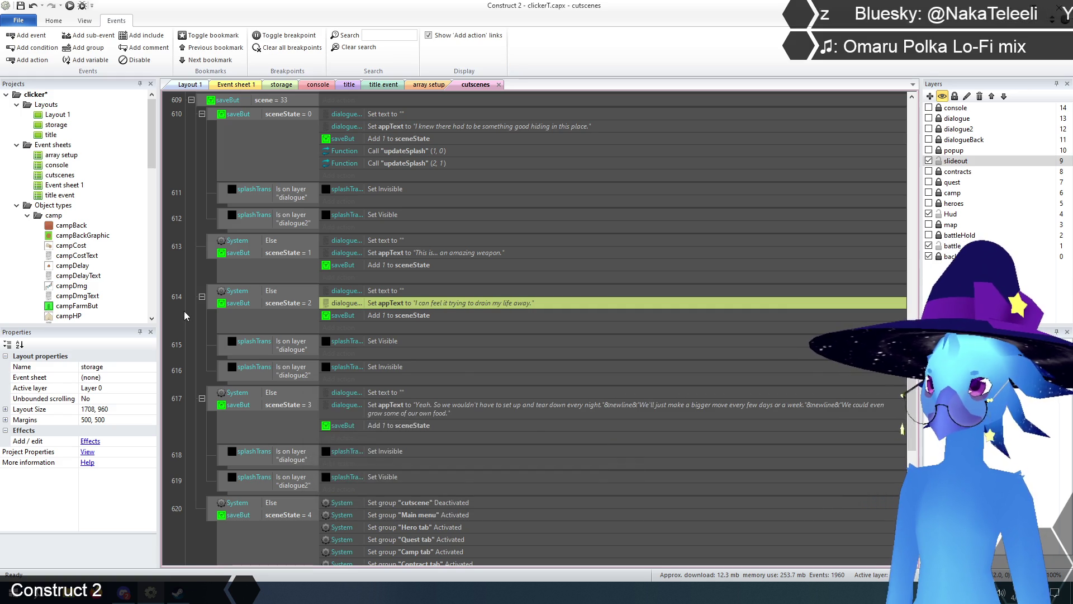
scroll(192, 330, down, 3)
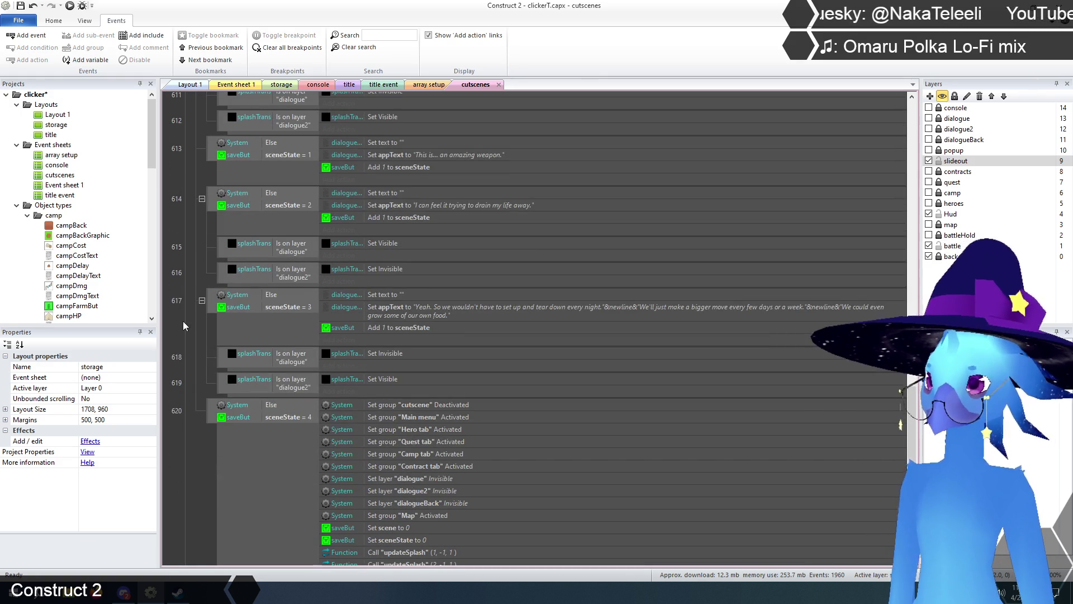
scroll(175, 315, up, 1)
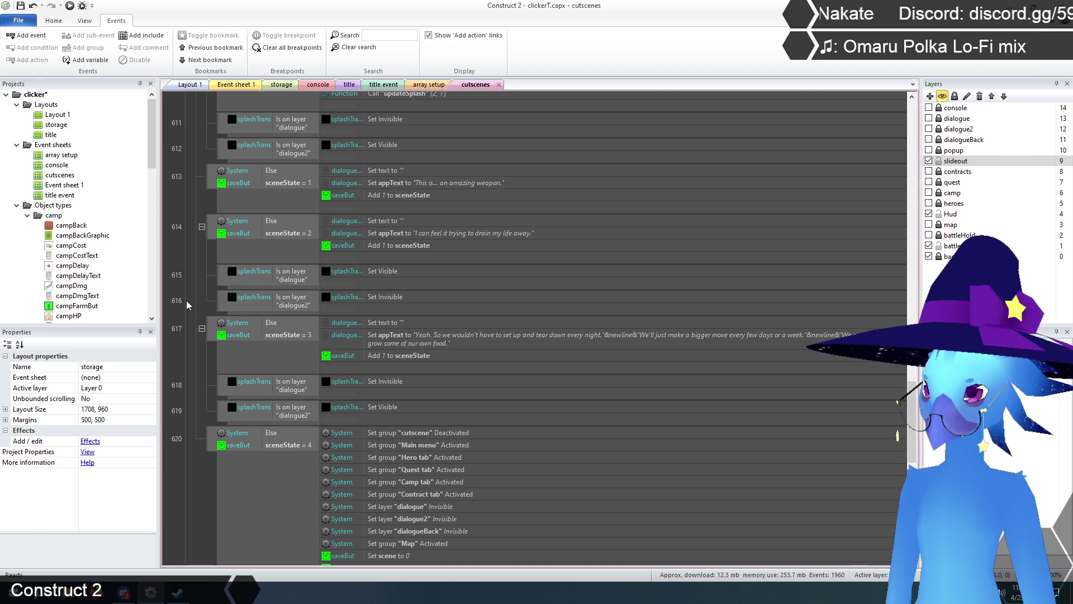
scroll(187, 300, up, 5)
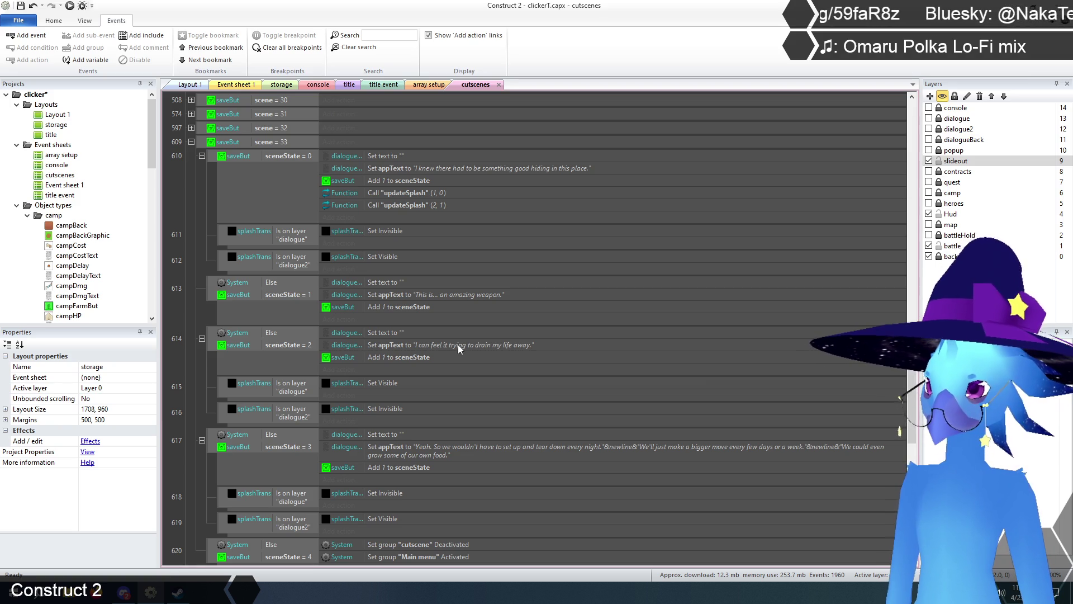
Copy the full dialogue line from event 614's appText value.
double_click(475, 345)
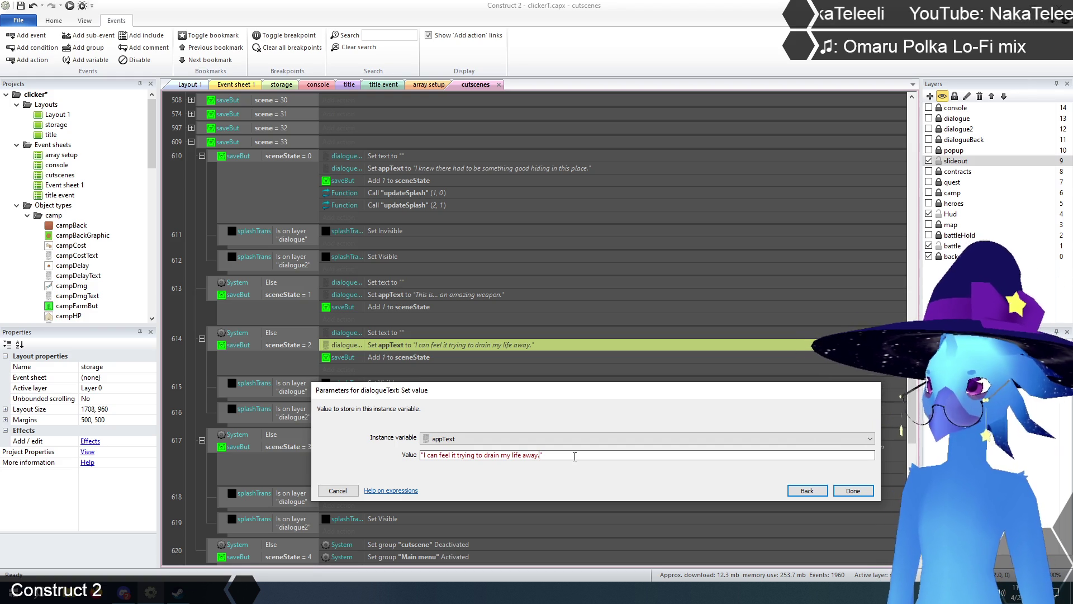
click(337, 490)
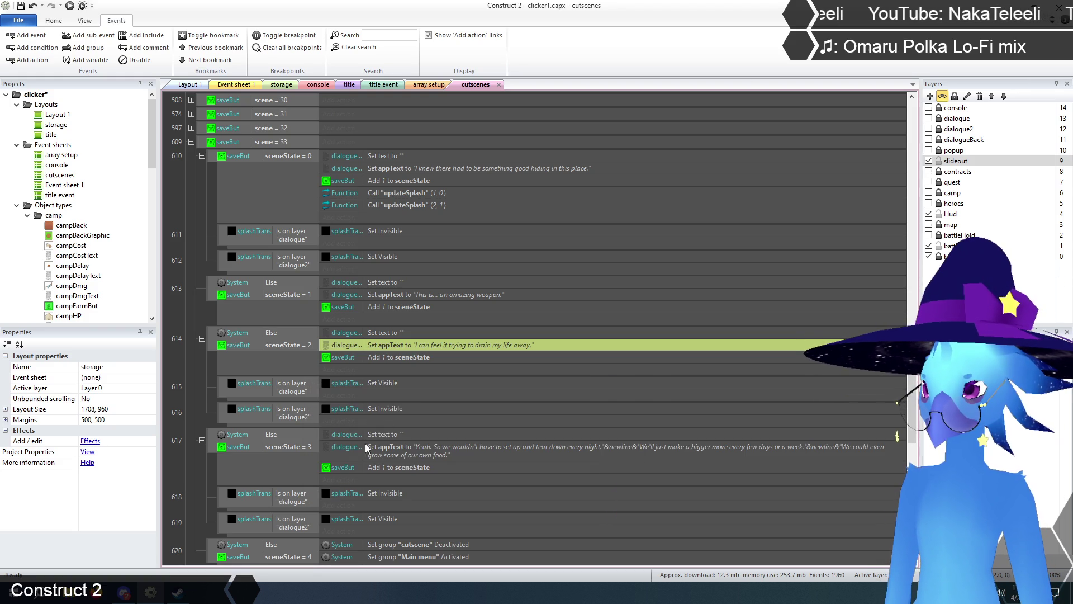
double_click(452, 345)
drag(439, 455, 449, 455)
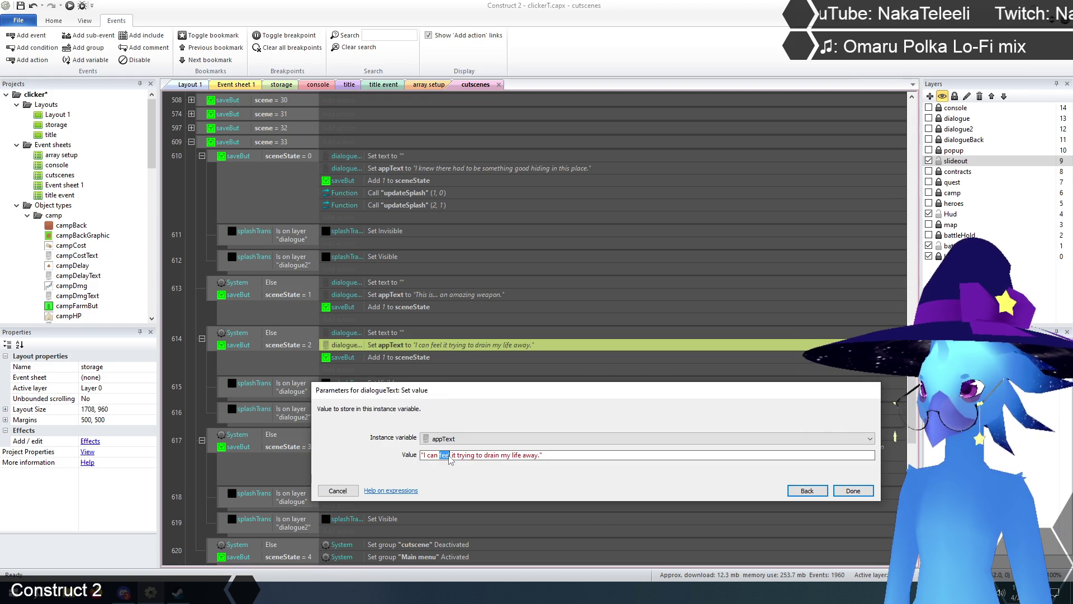
key(ctrl+a)
key(ctrl+c)
click(338, 490)
Append the copied line to event 613's appText, deleting the quotes between the sentences.
click(469, 295)
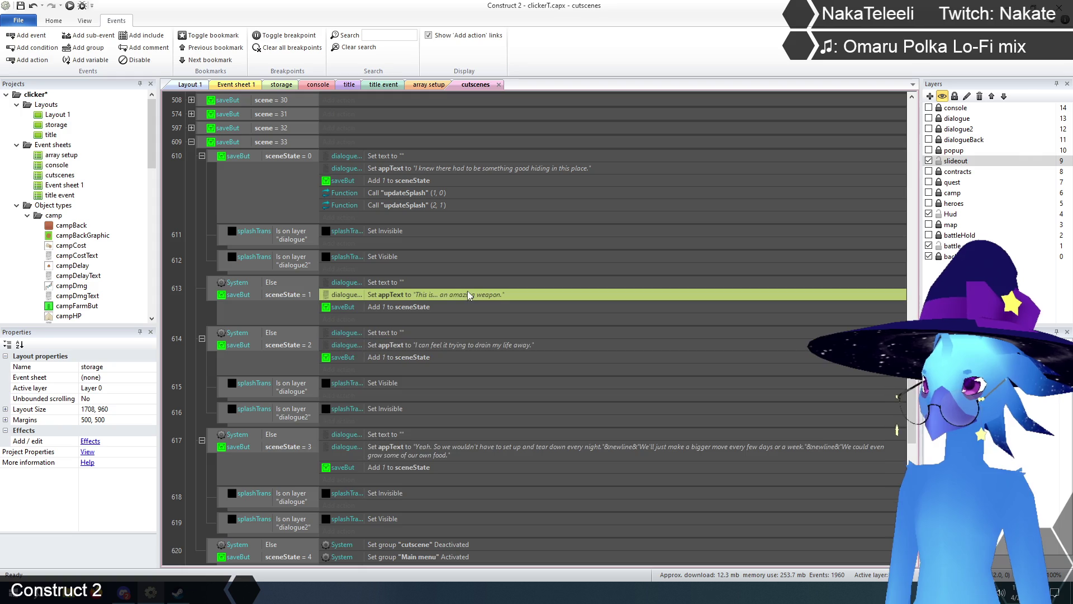
double_click(470, 295)
click(514, 454)
key(ctrl+v)
click(512, 455)
key(BackSpace)
key(BackSpace)
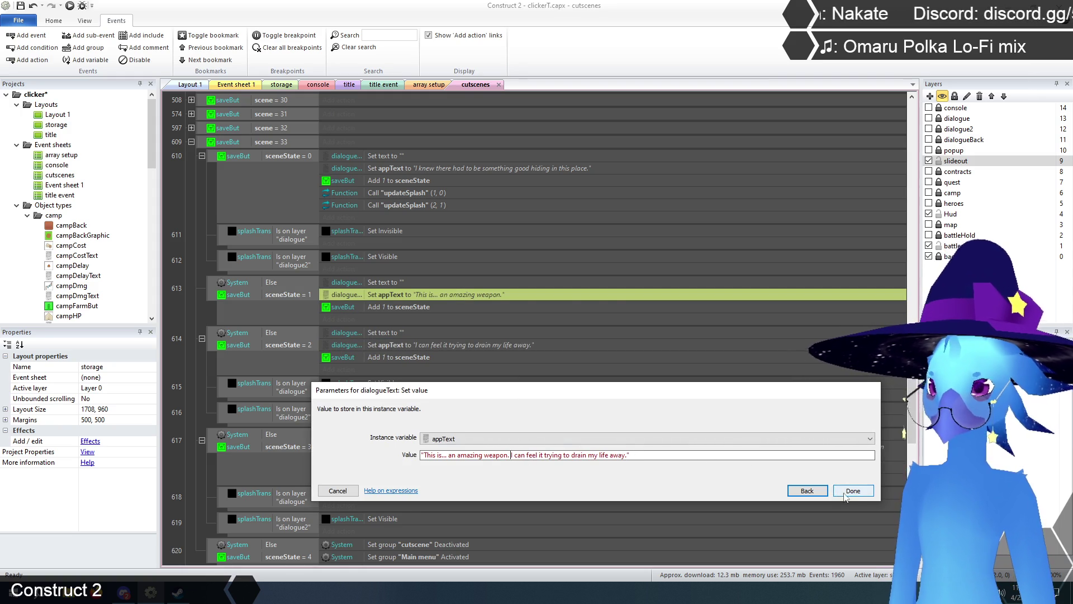
click(847, 492)
double_click(491, 347)
Replace event 614's appText with "I can... out-will it if I try hard enough.".
triple_click(558, 455)
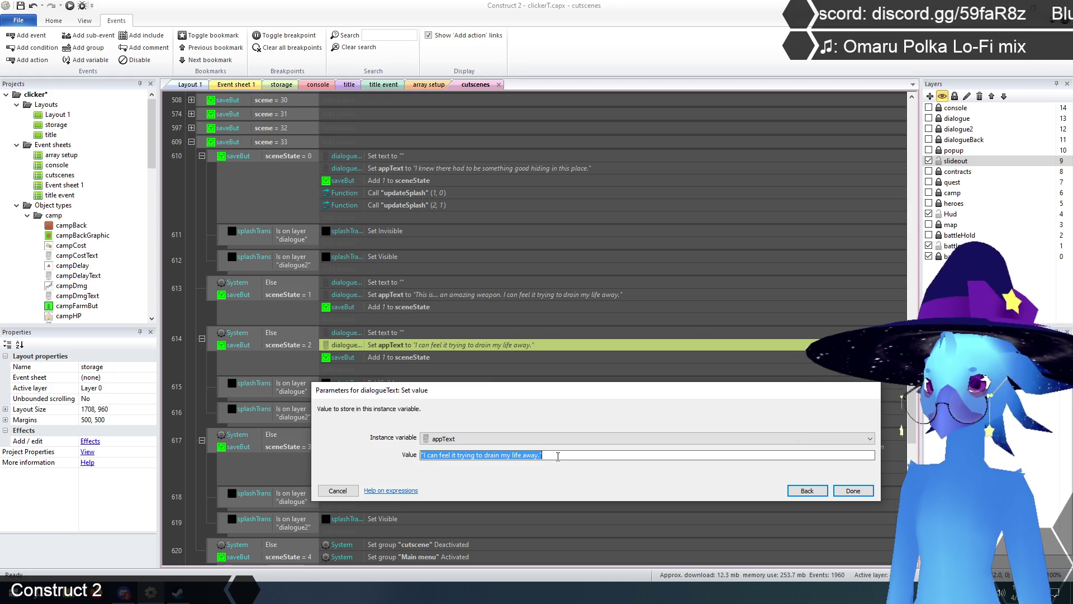
text("I can...)
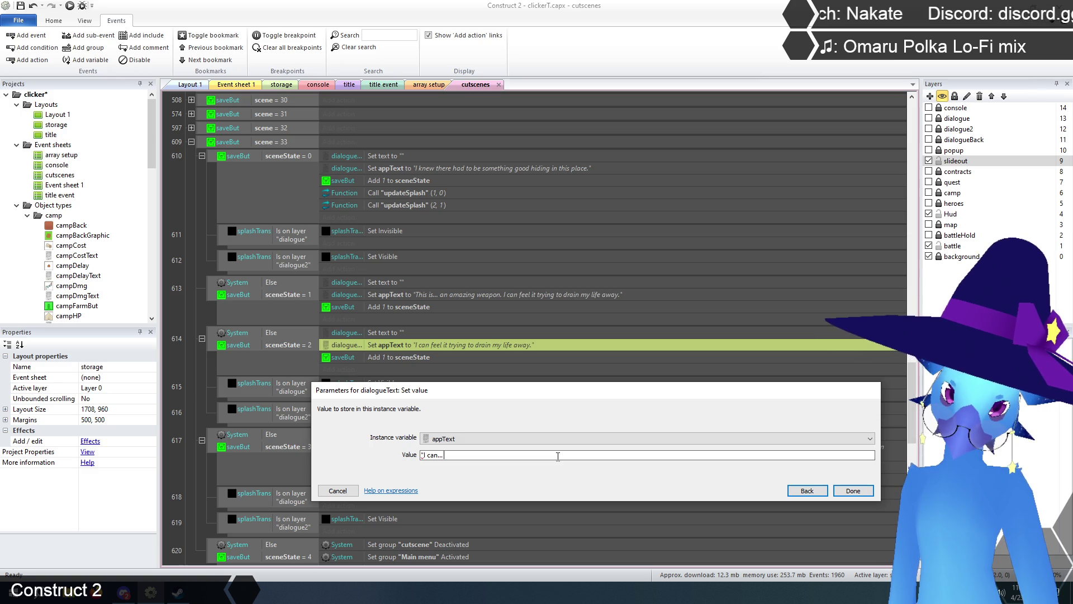
text( out-will)
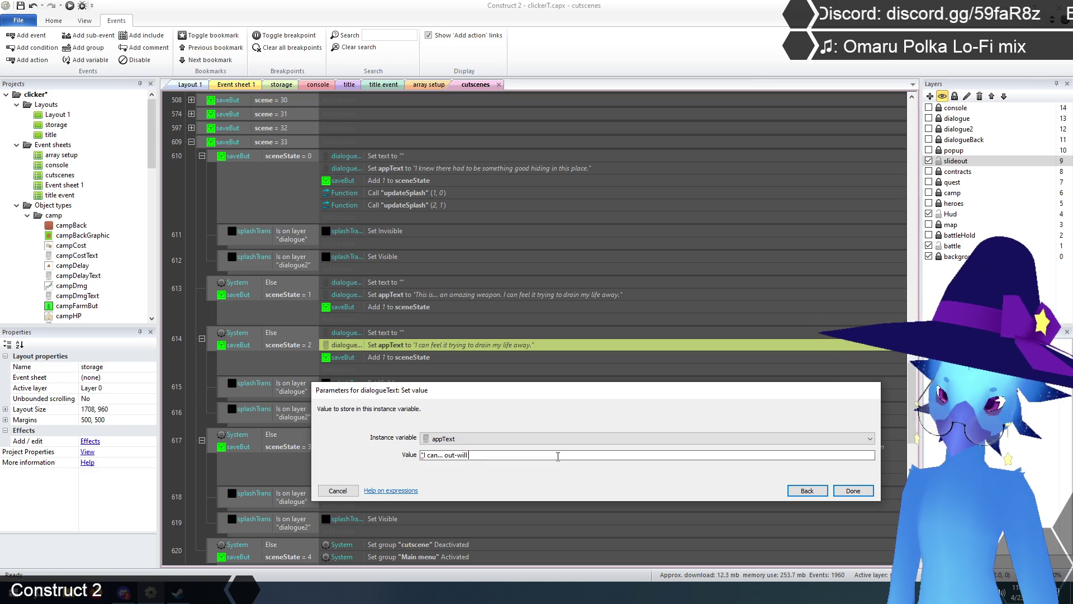
text( it if I try)
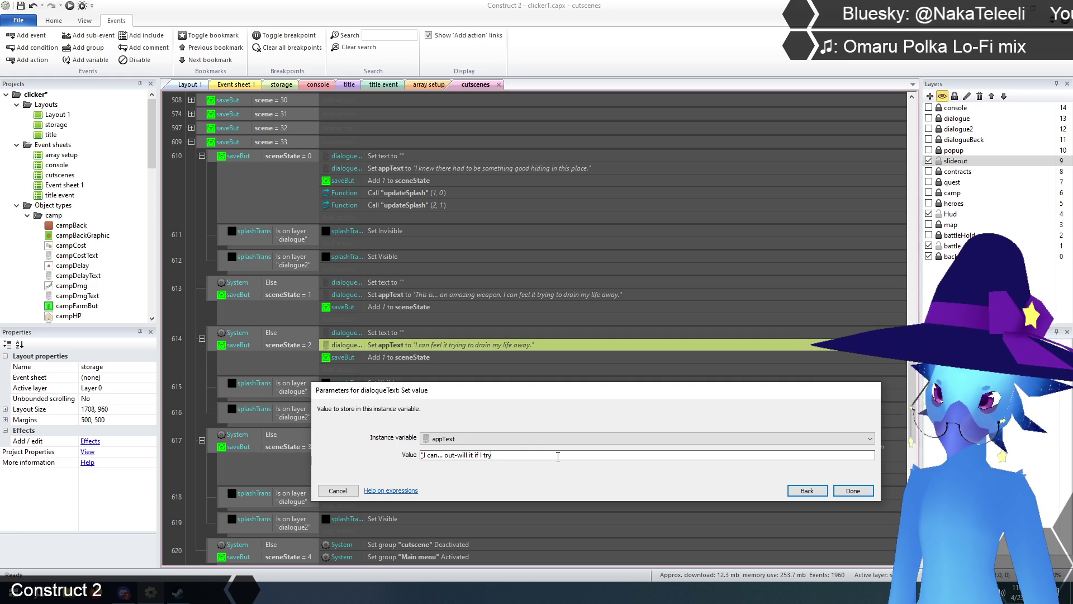
text( hard)
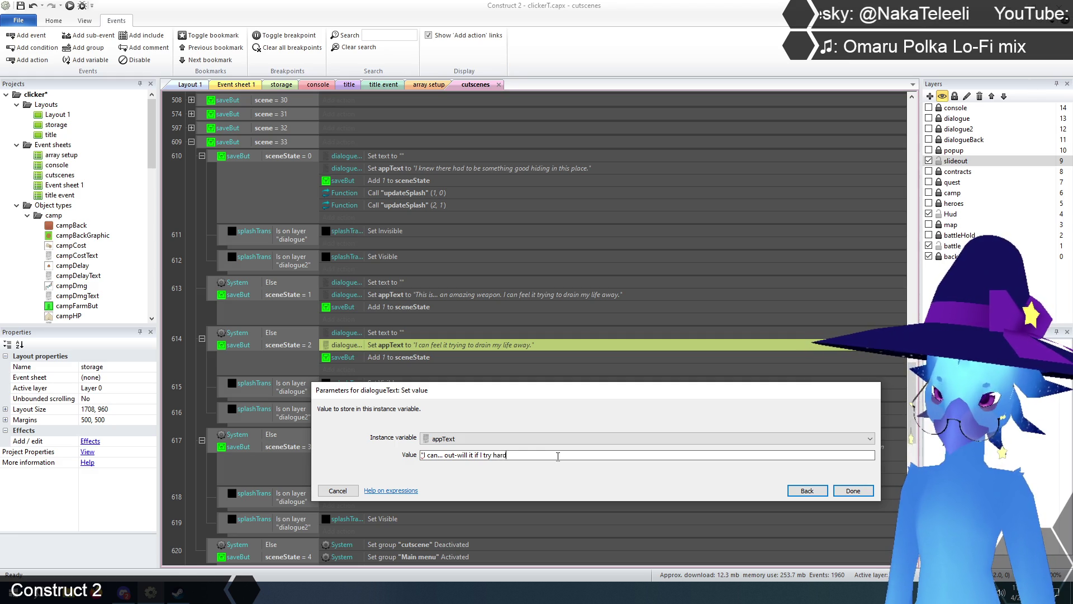
text( enough.")
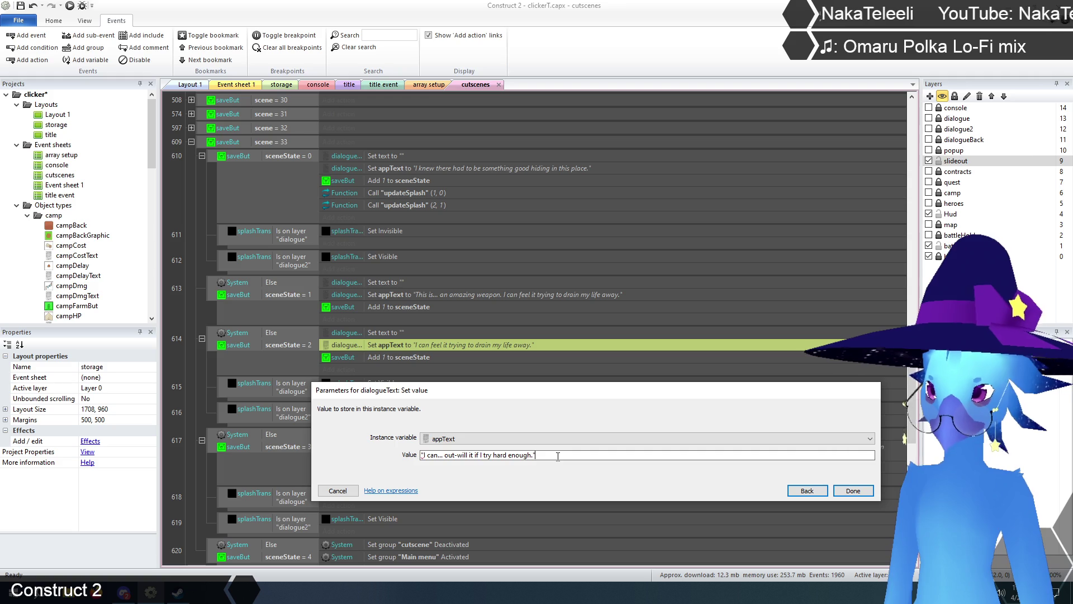
click(853, 490)
click(196, 357)
scroll(199, 364, down, 3)
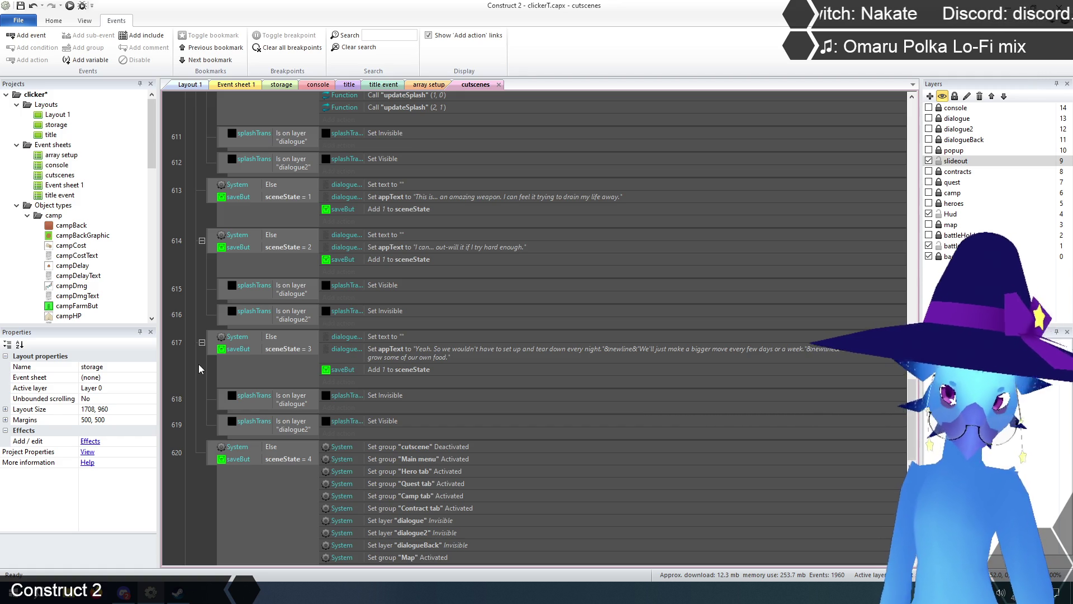
scroll(199, 363, up, 1)
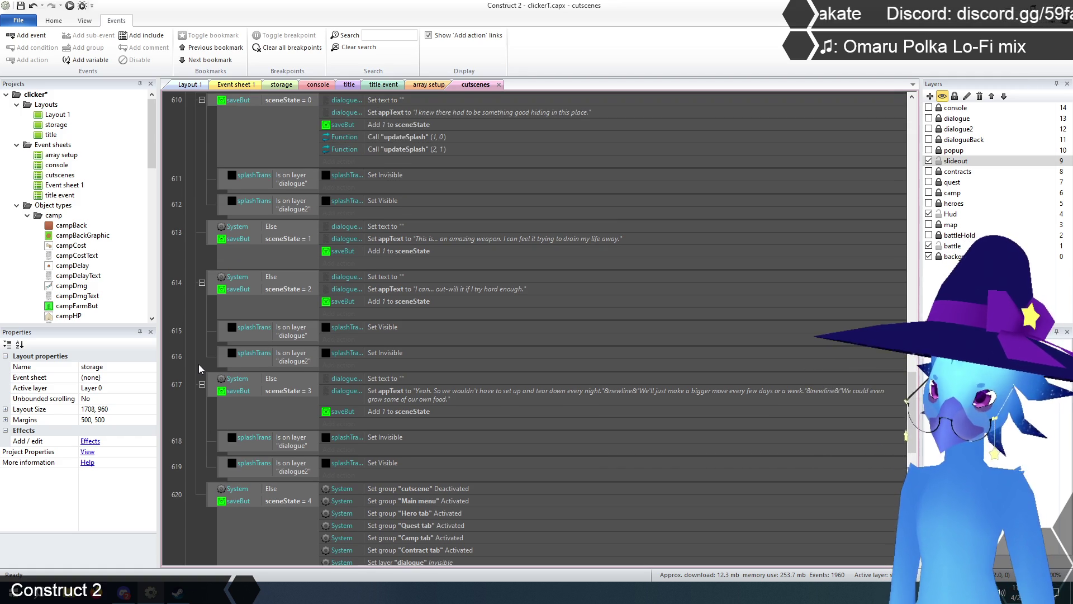
scroll(199, 368, up, 1)
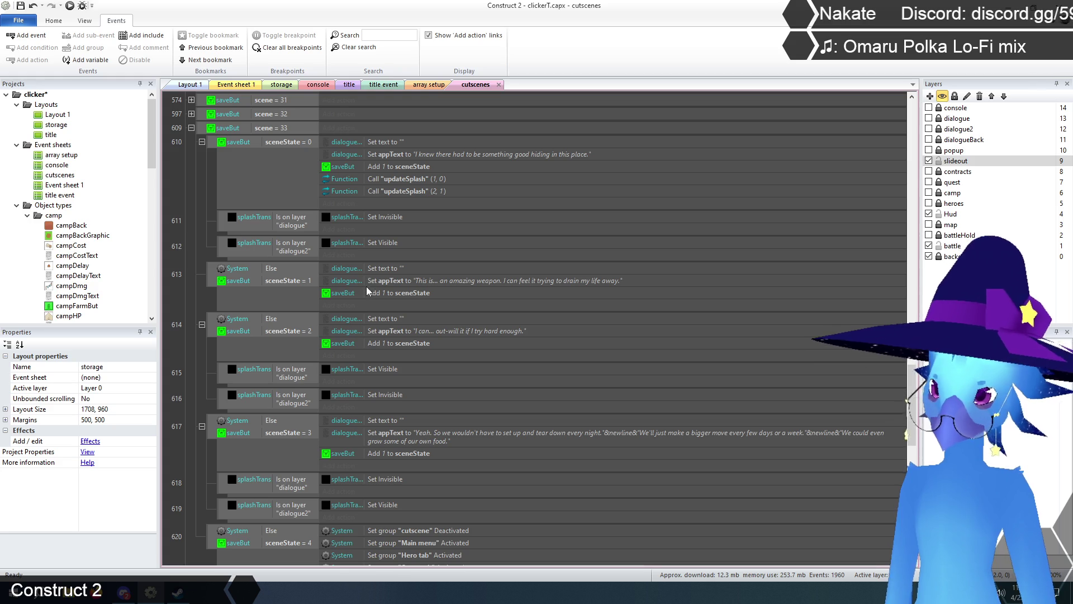
double_click(456, 435)
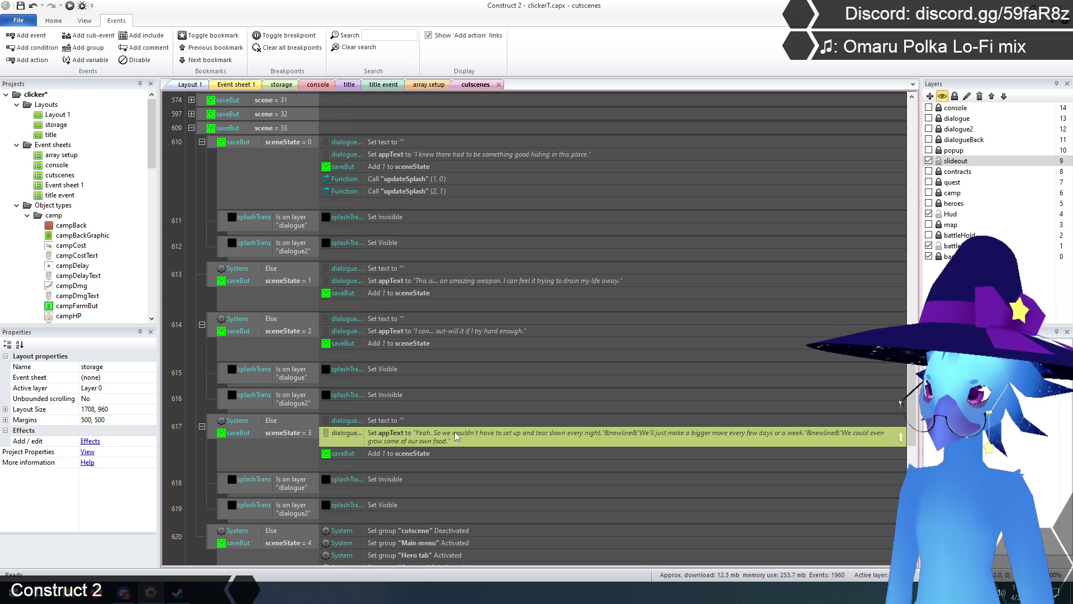
Set event 617's dialogue value to "...".
triple_click(476, 461)
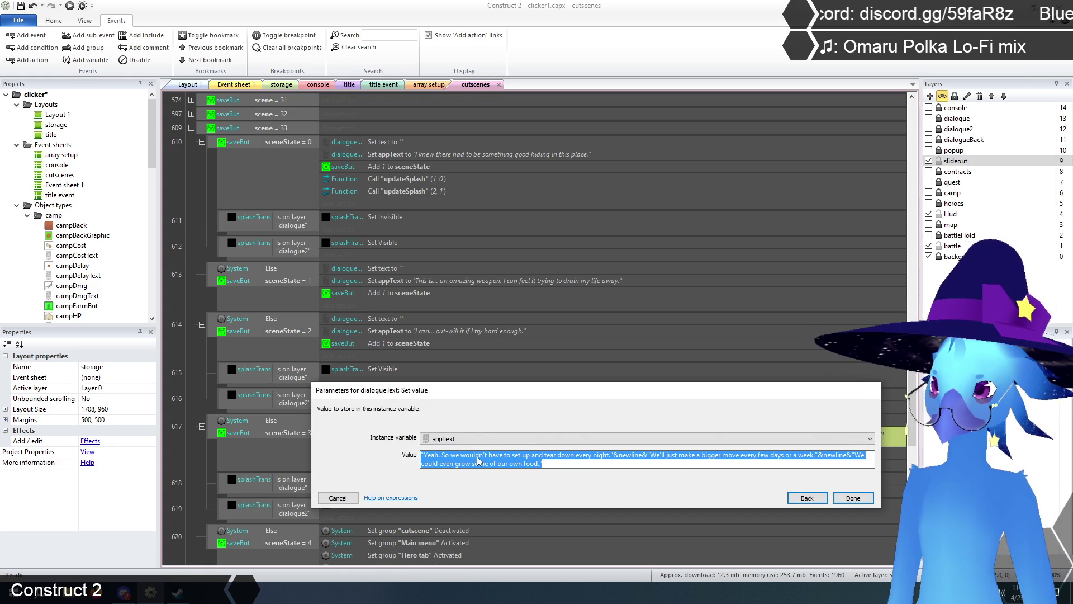
text("...")
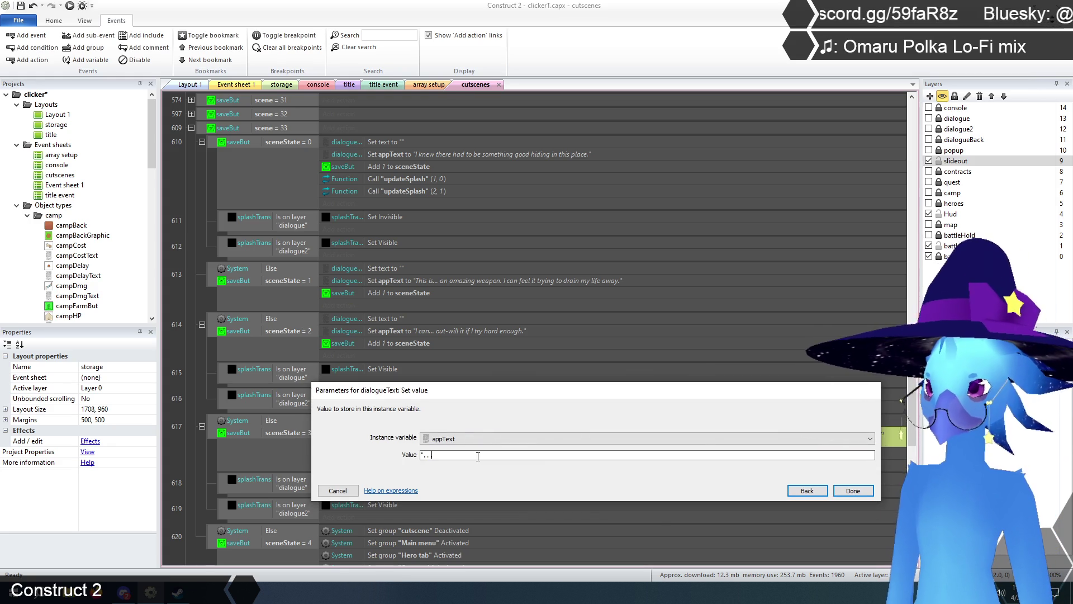
click(838, 492)
scroll(375, 452, down, 2)
click(214, 403)
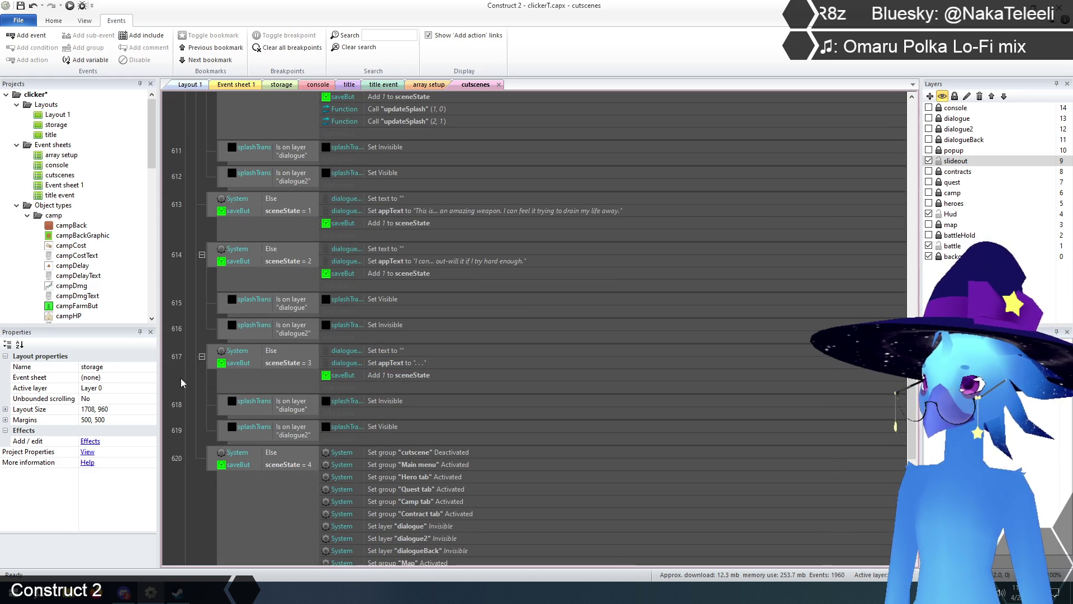
Duplicate event 617 to create event 620.
click(214, 366)
key(ctrl+c)
key(ctrl+v)
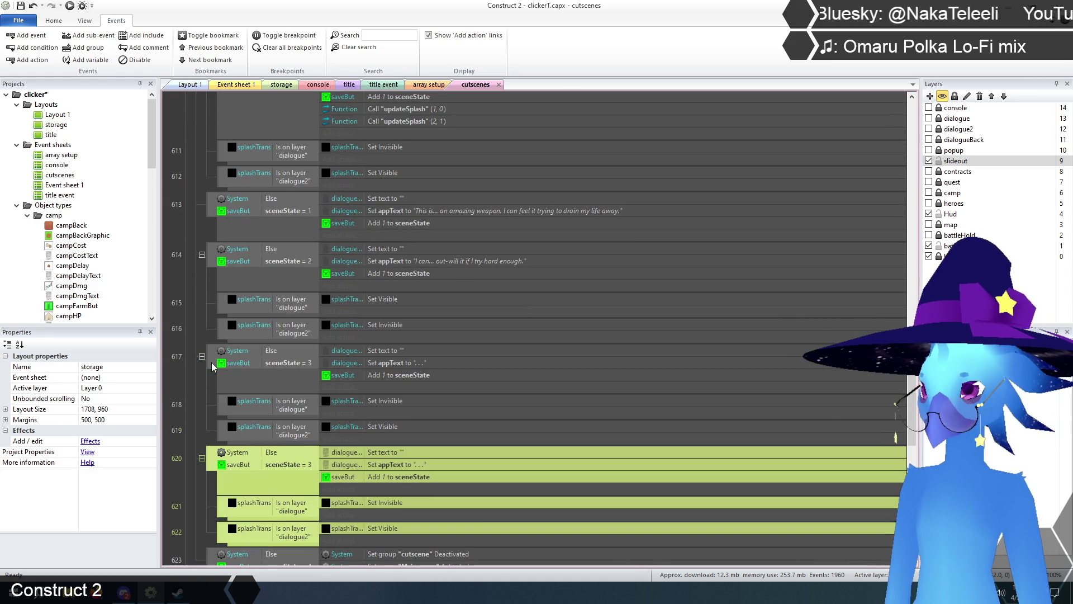
click(195, 409)
scroll(195, 409, down, 3)
Set event 620's appText to "We should keep moving, Ali. Are... you okay?".
double_click(447, 353)
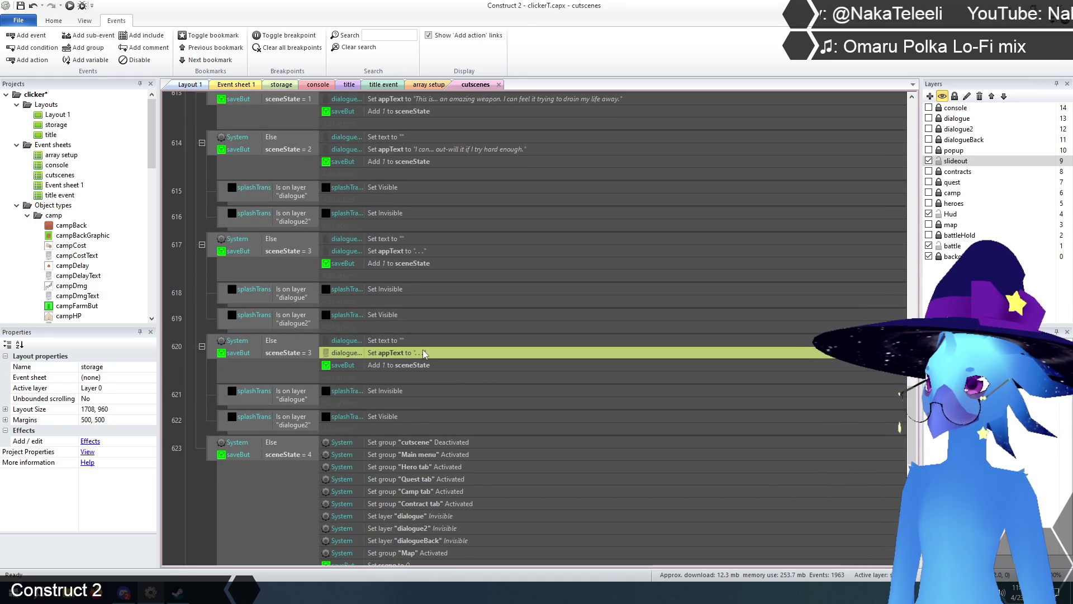
double_click(468, 457)
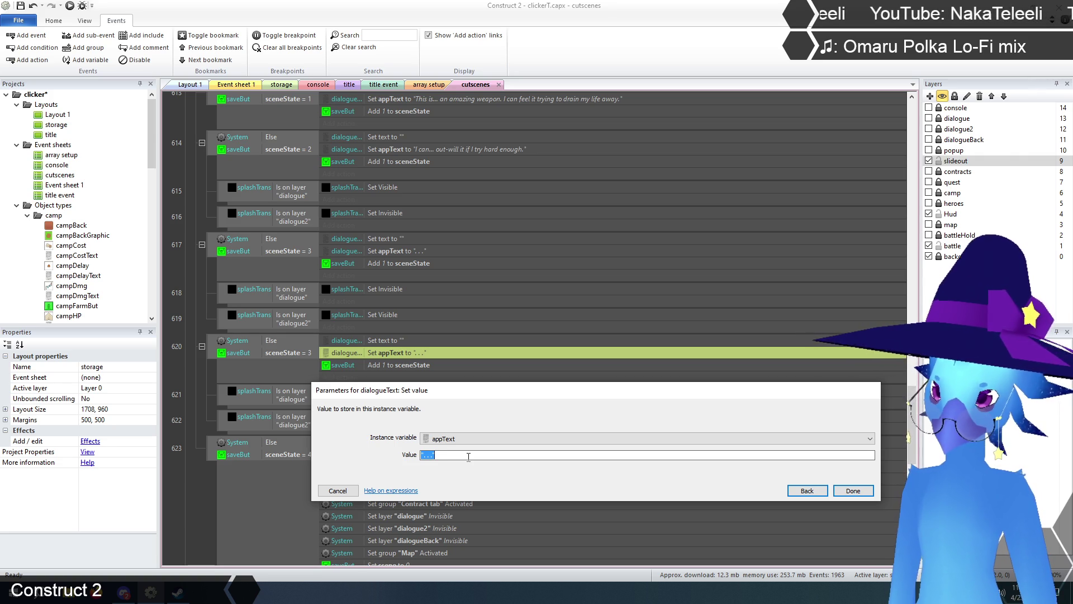
text("We)
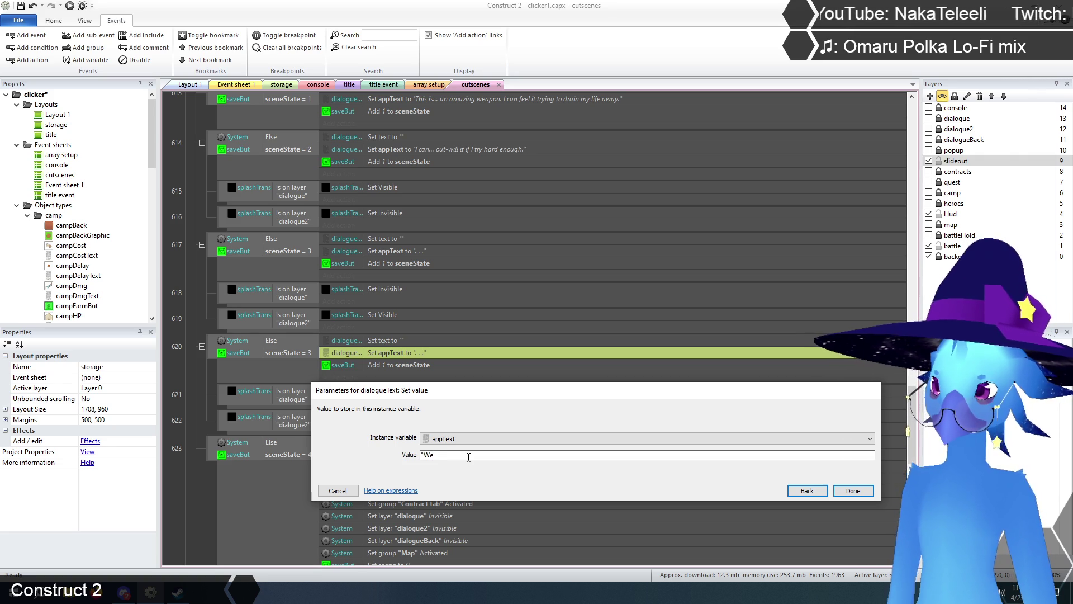
text( should)
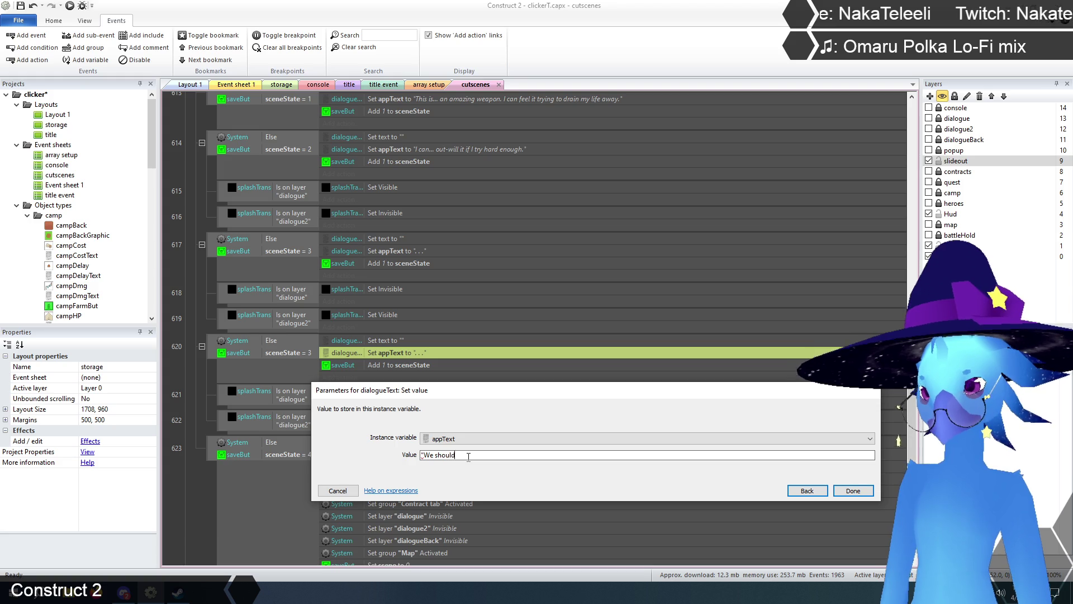
text( keep moving,)
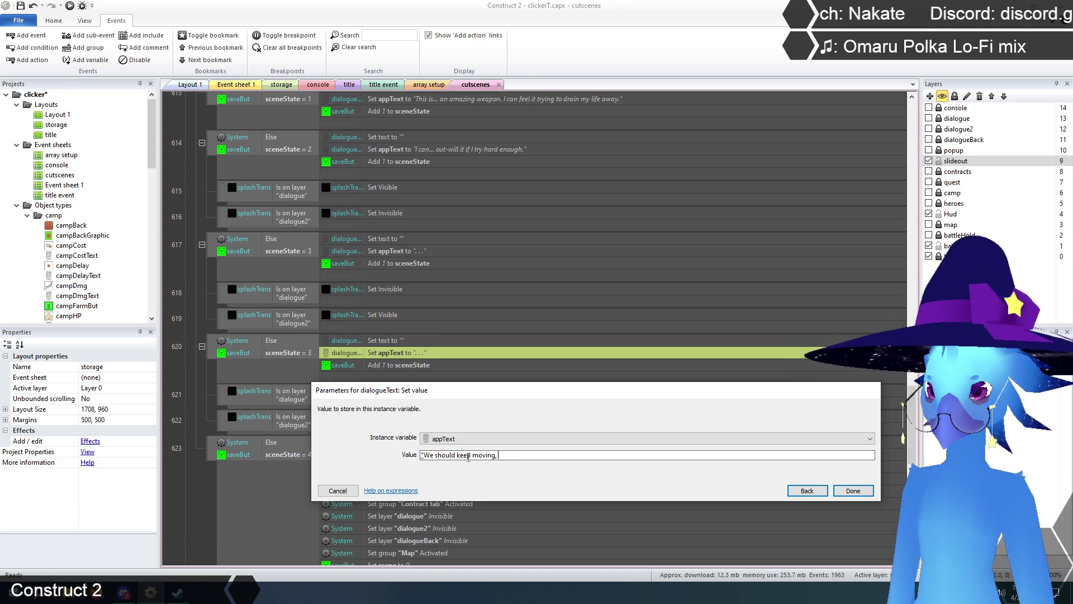
text(. Are... you okay)
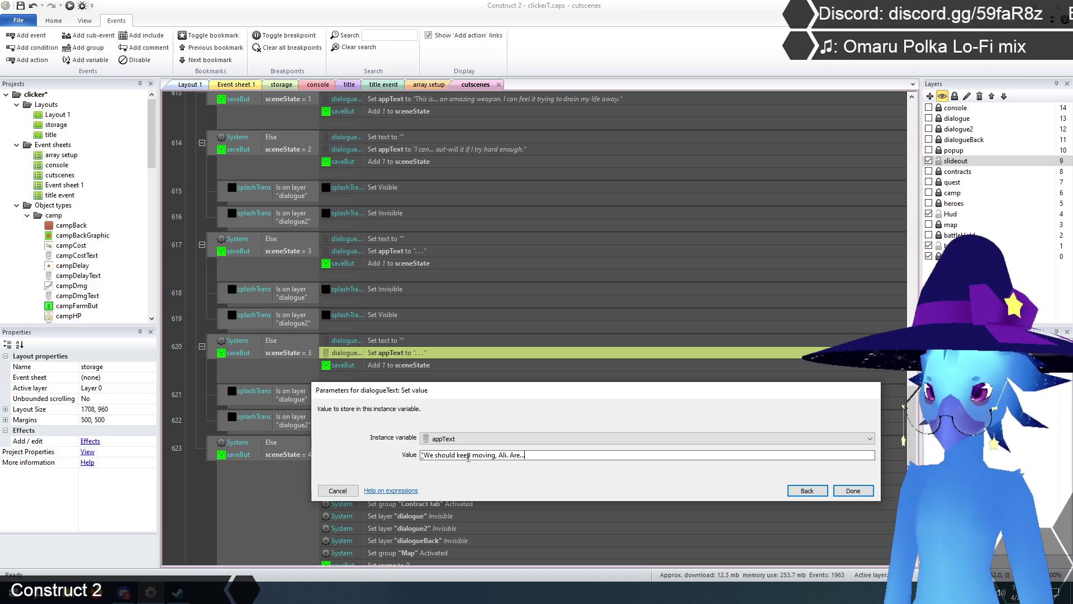
text(?")
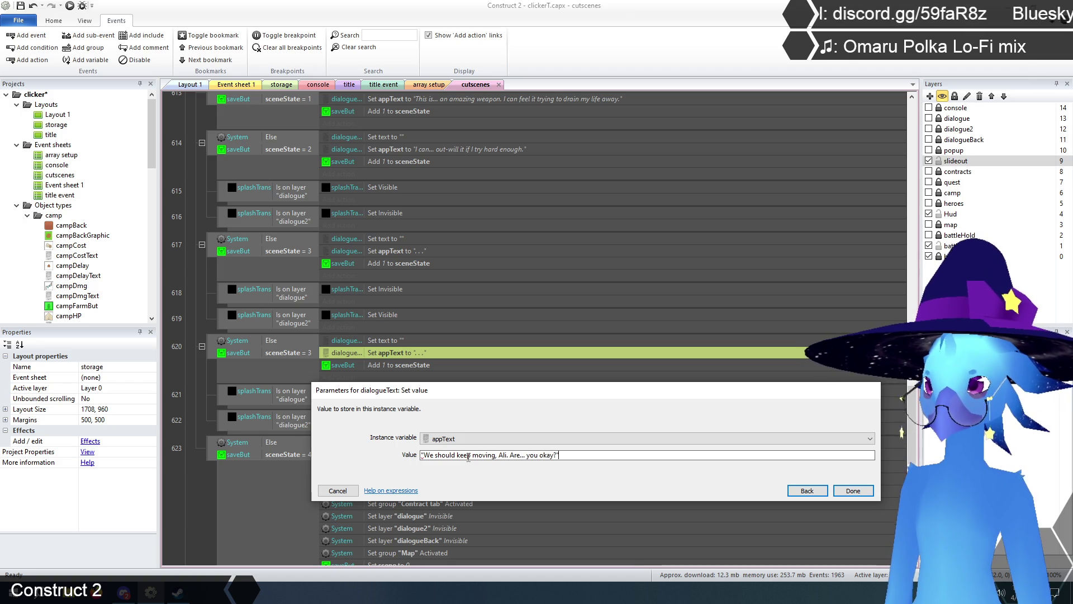
click(853, 491)
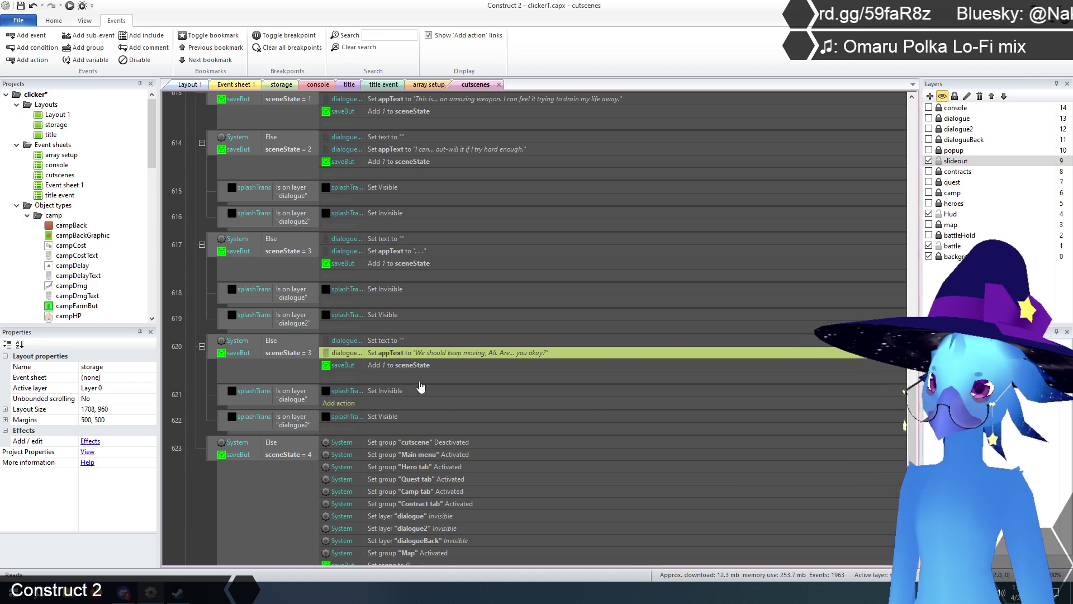
click(195, 310)
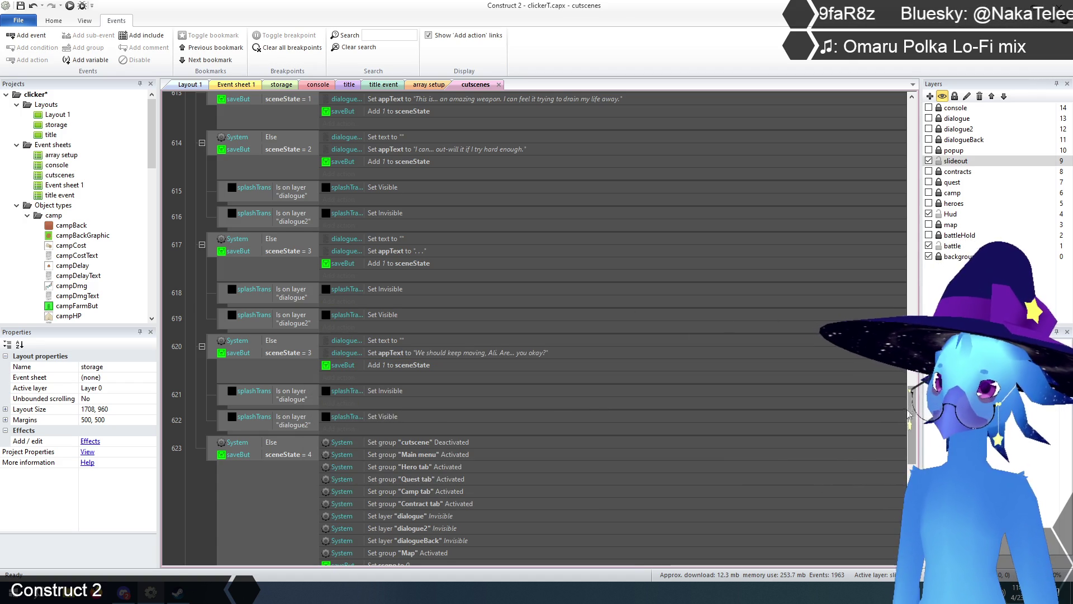
scroll(534, 330, up, 10)
scroll(305, 345, up, 2)
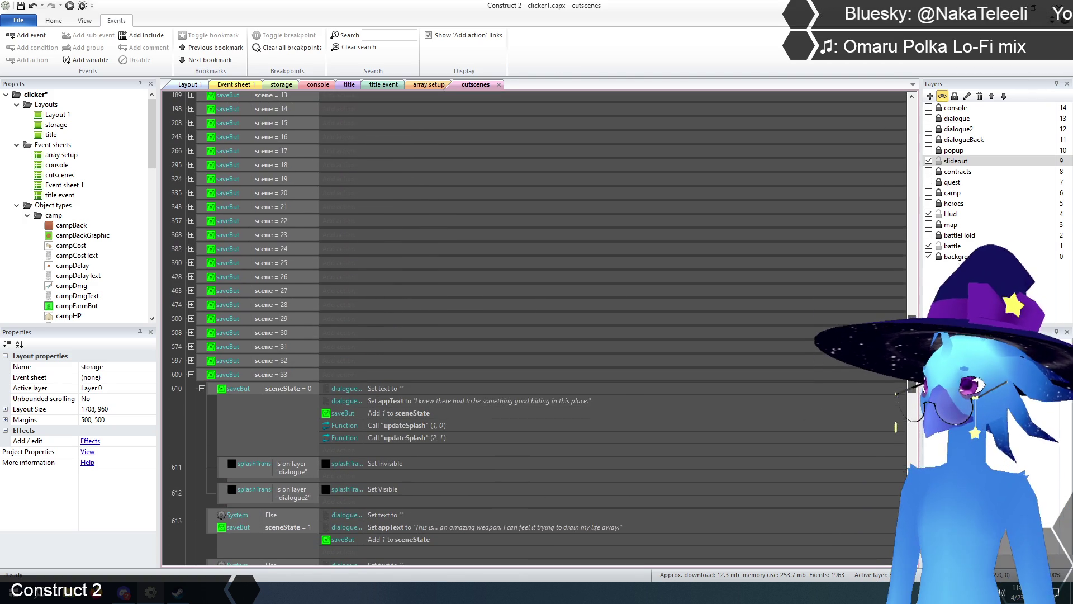
click(191, 361)
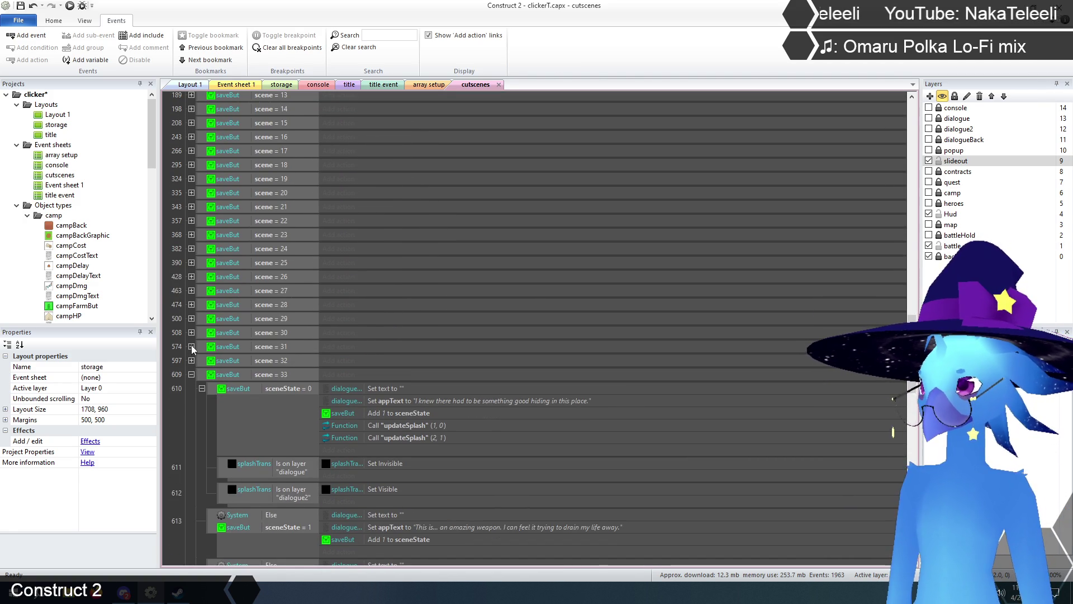
click(191, 346)
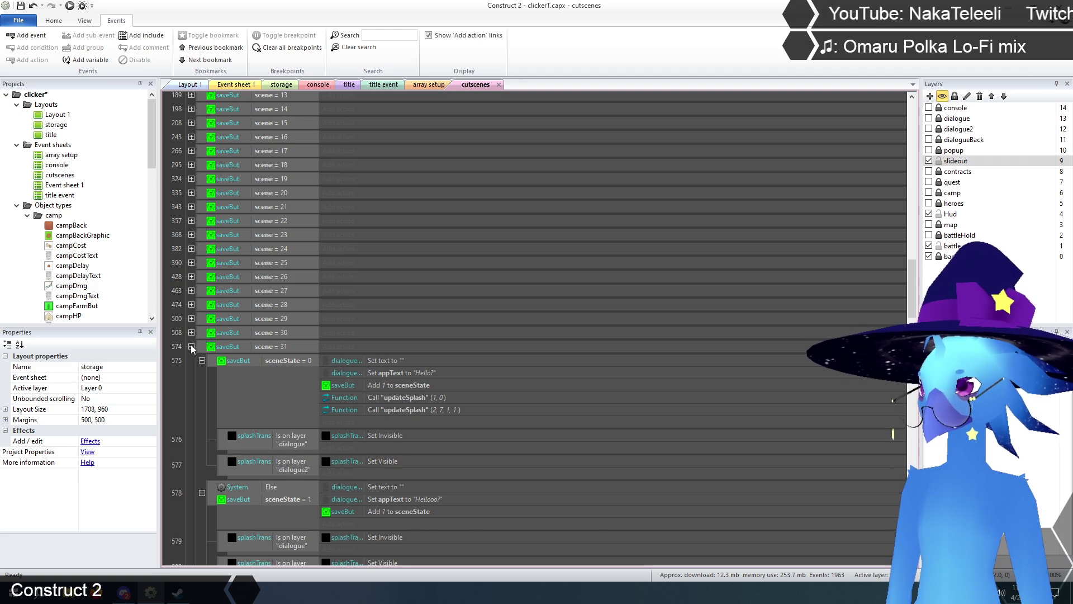
click(191, 347)
click(191, 333)
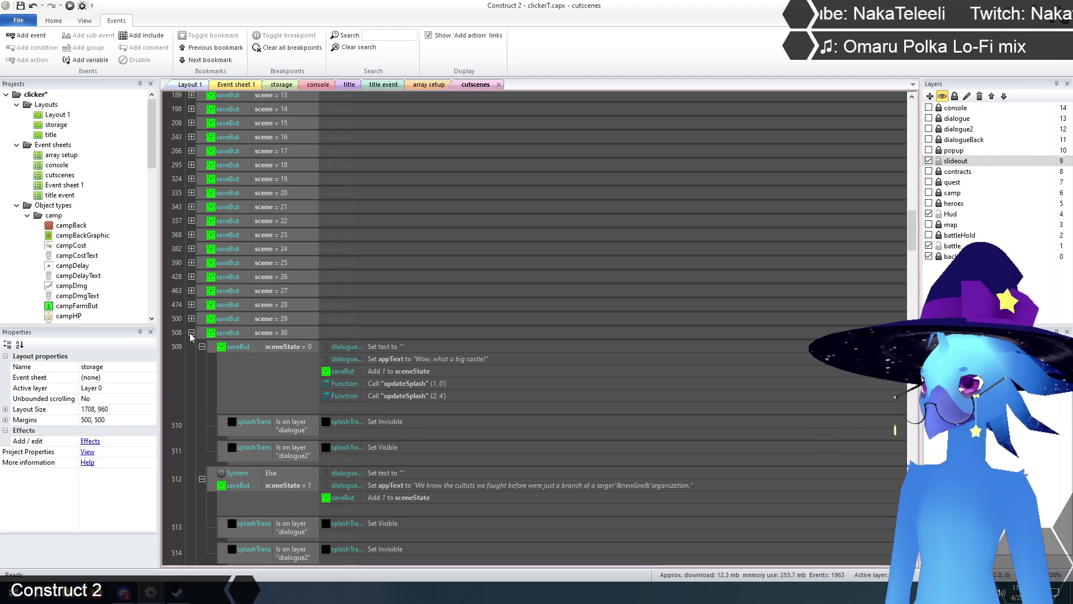
click(191, 333)
click(191, 319)
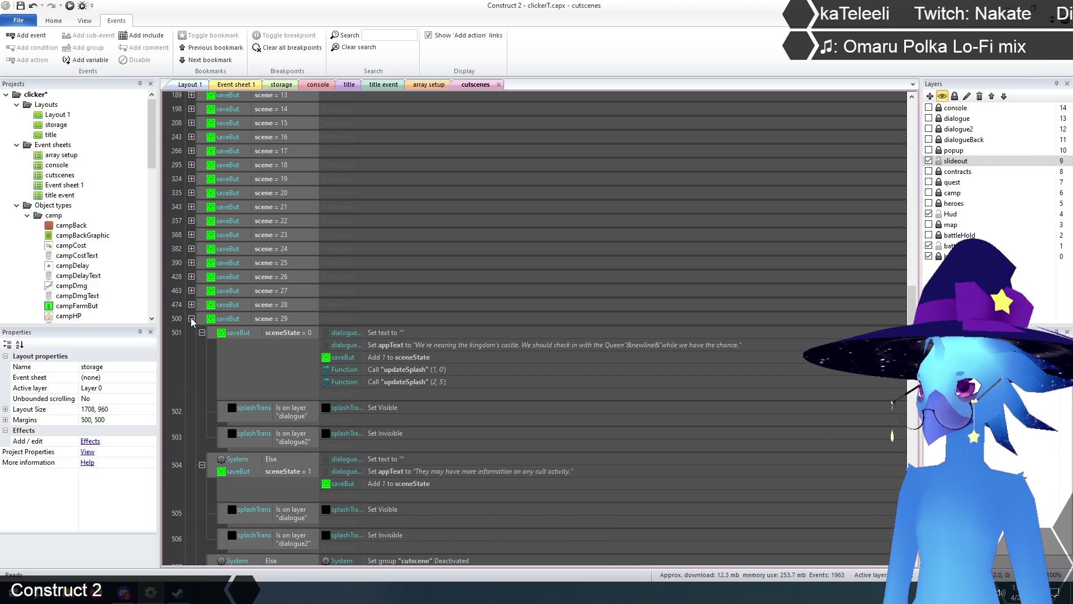
click(191, 319)
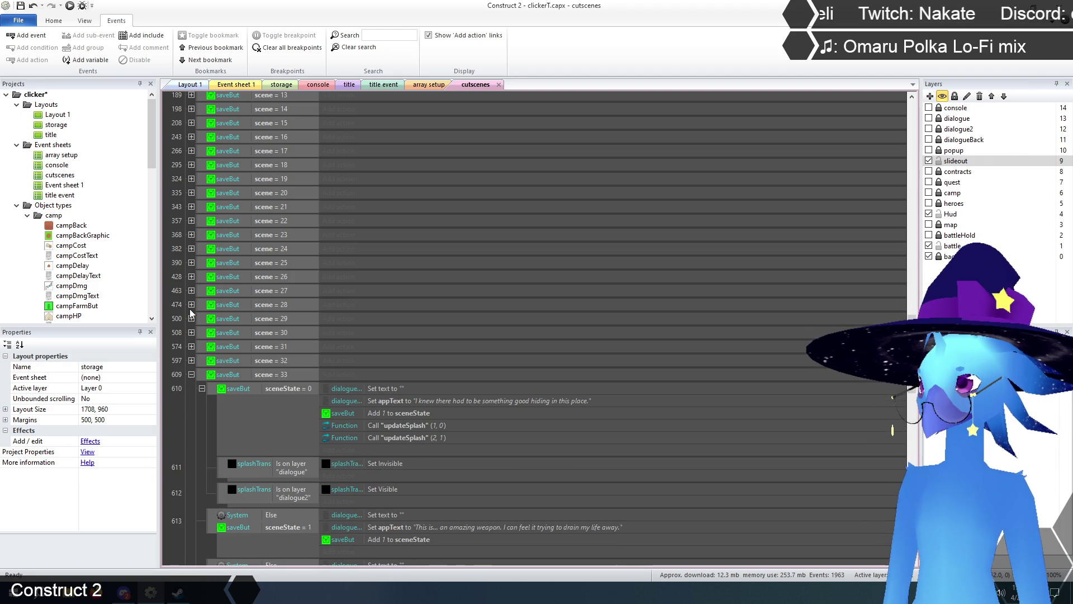
click(191, 305)
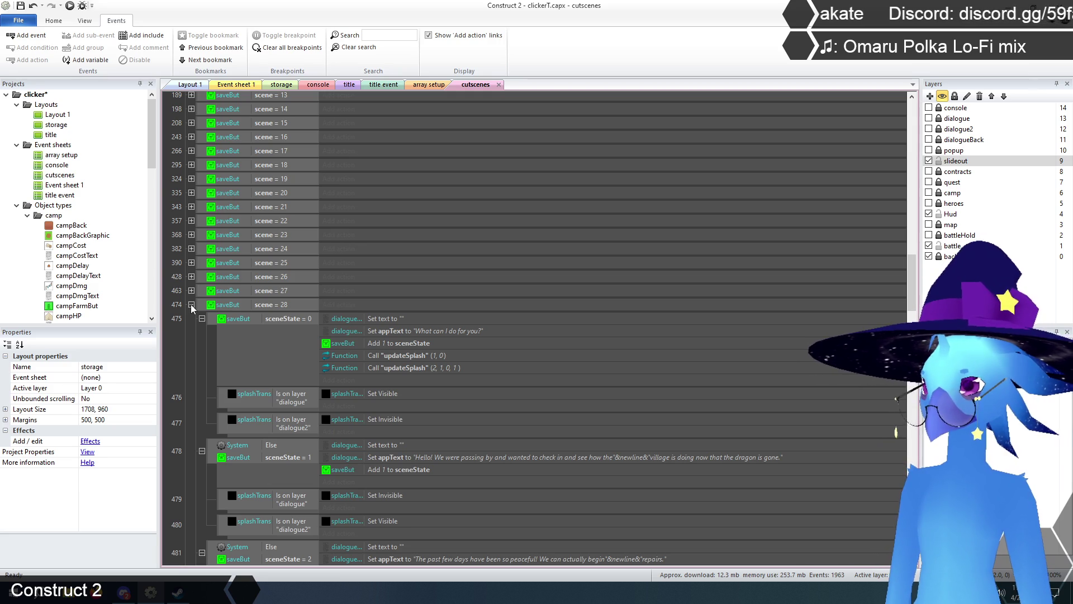
click(191, 304)
click(192, 291)
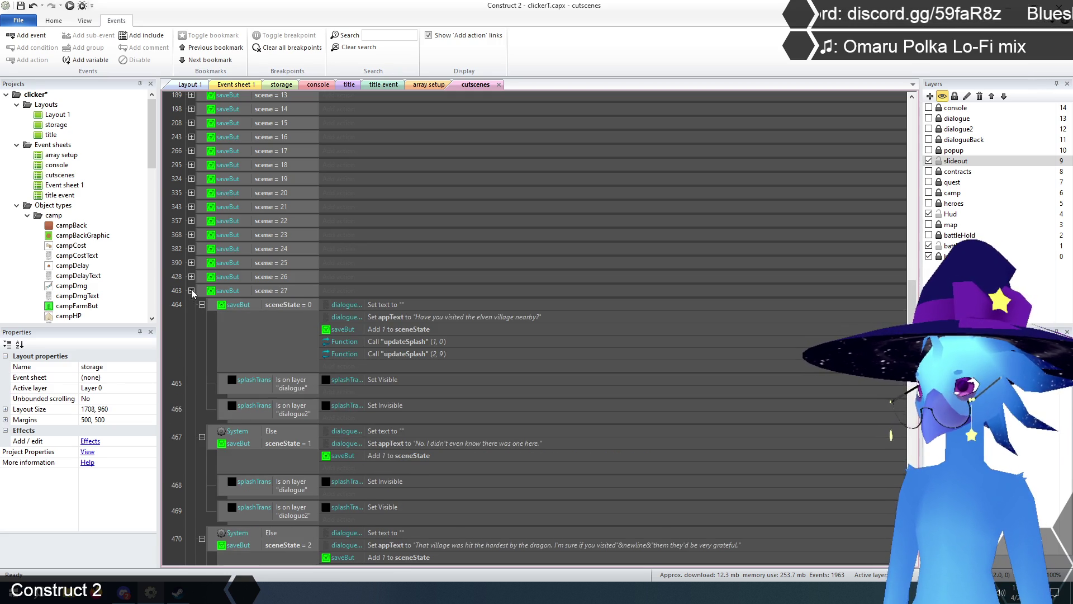
click(191, 290)
click(191, 277)
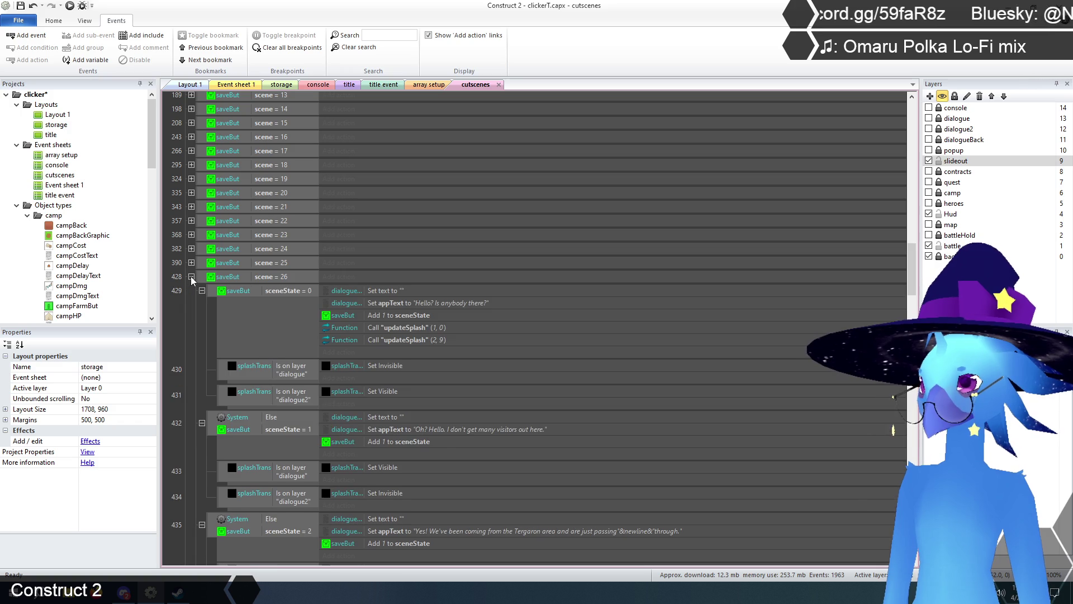
click(191, 277)
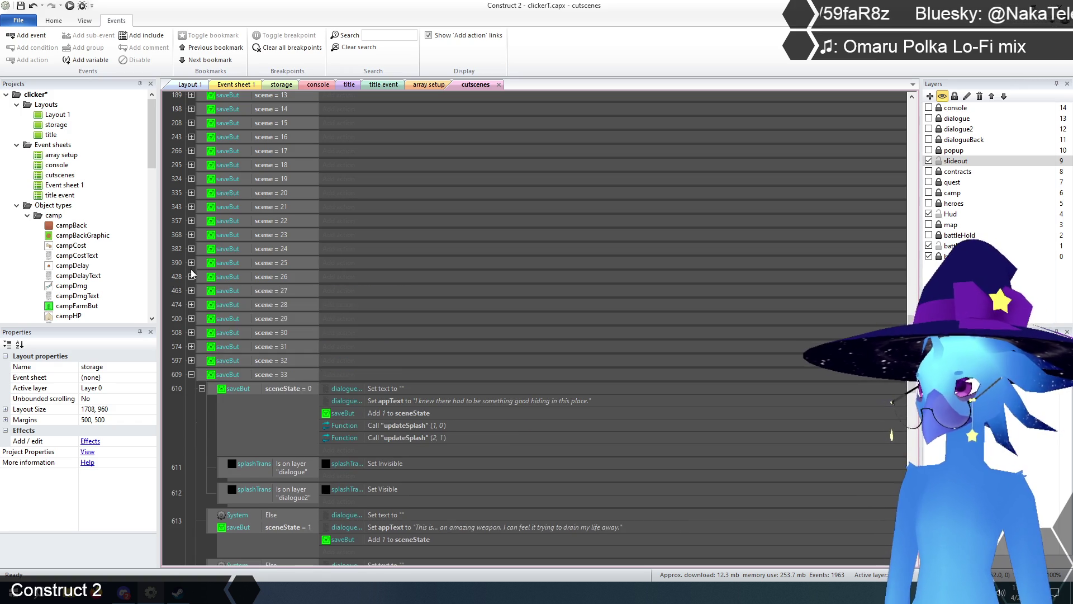
click(191, 262)
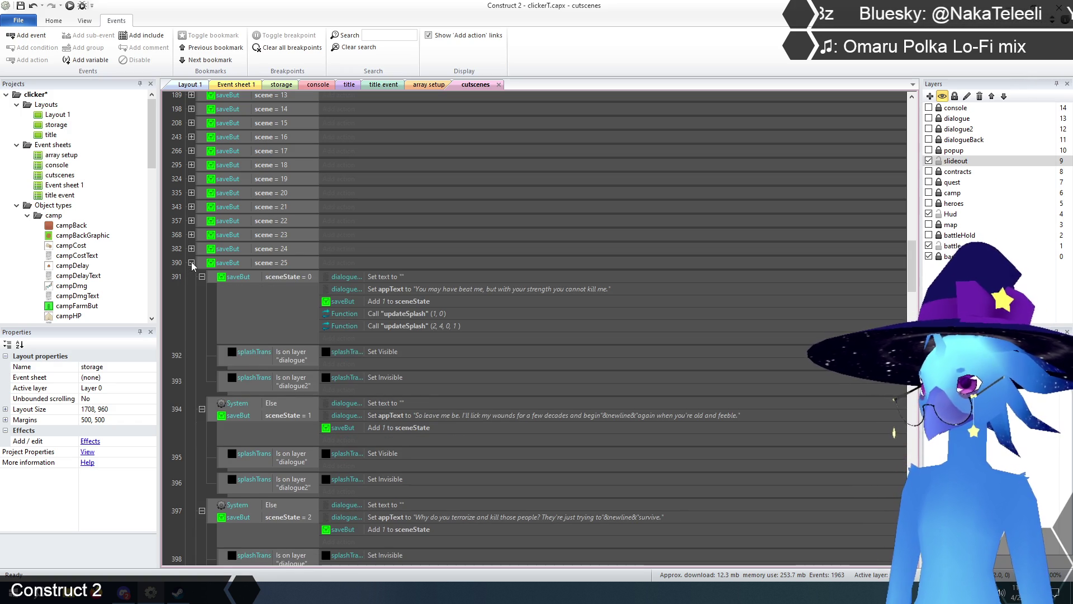
click(192, 262)
click(191, 249)
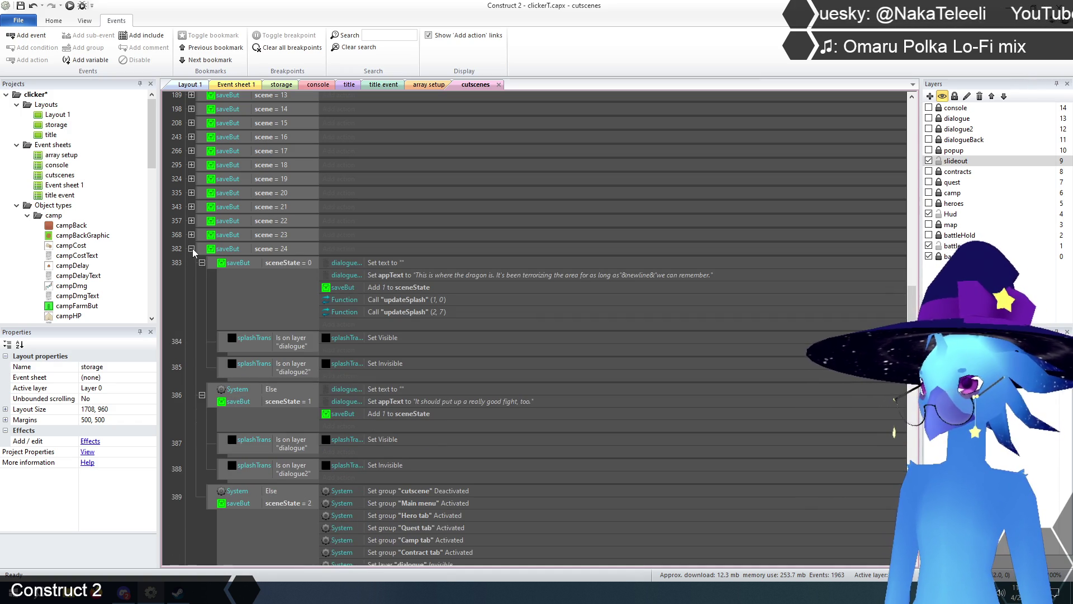
click(191, 249)
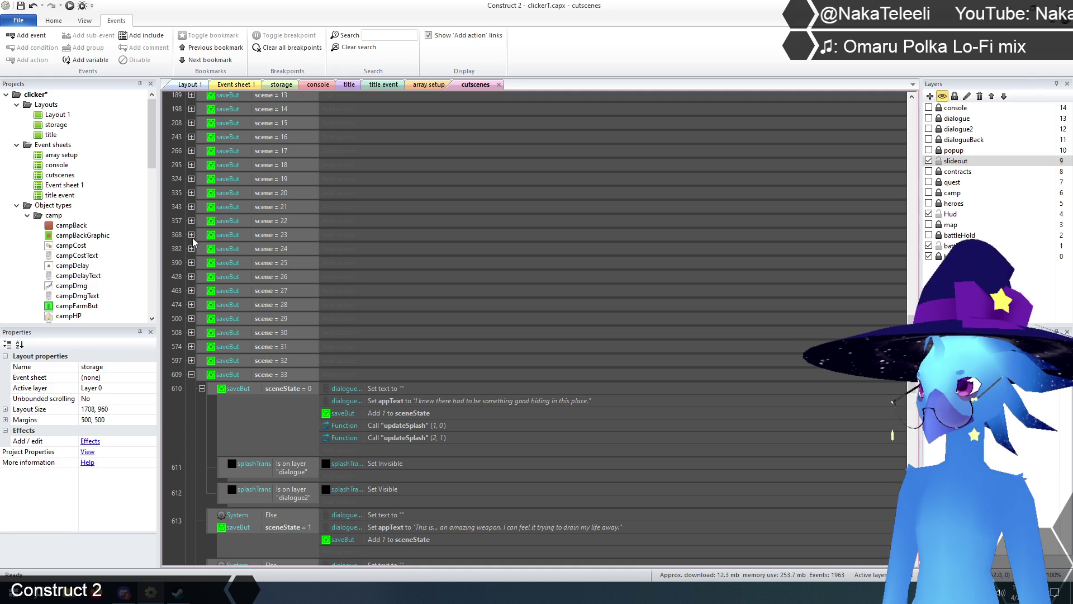
click(191, 235)
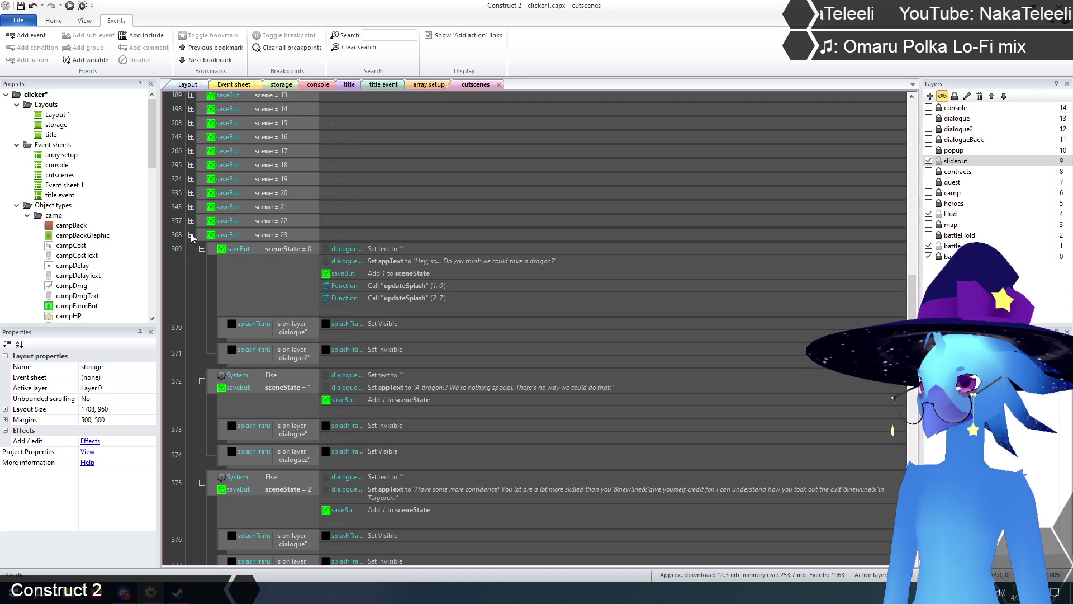
click(191, 235)
click(191, 221)
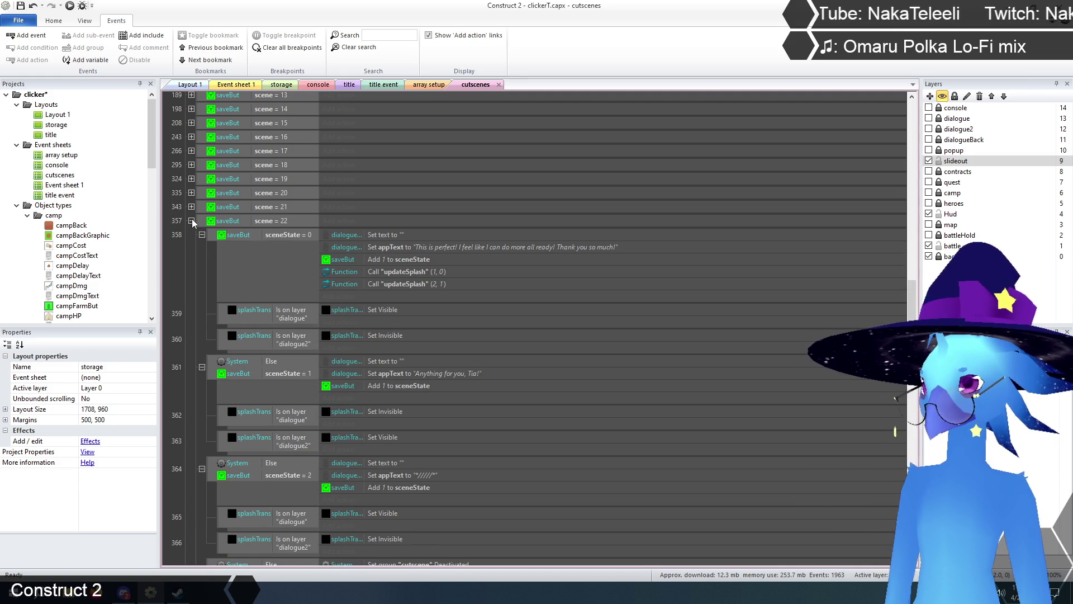
click(191, 220)
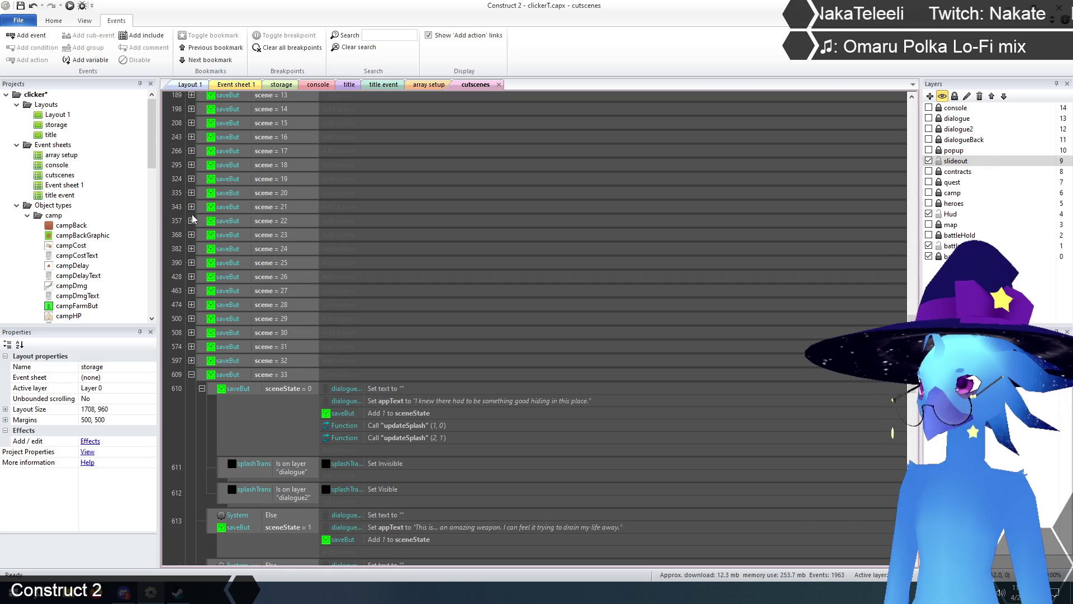
click(192, 207)
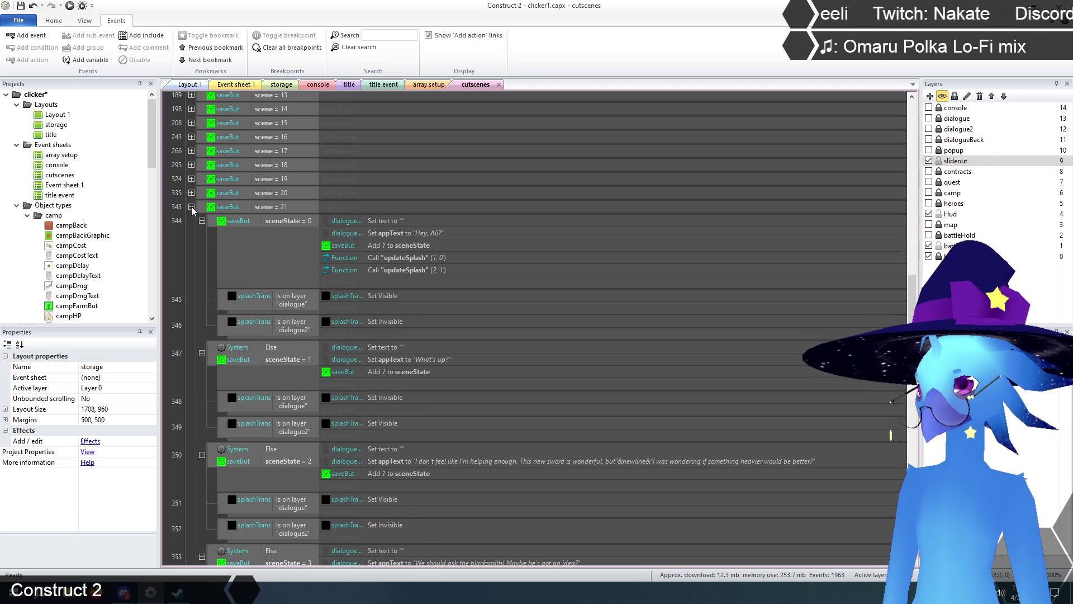
click(192, 207)
scroll(226, 270, down, 5)
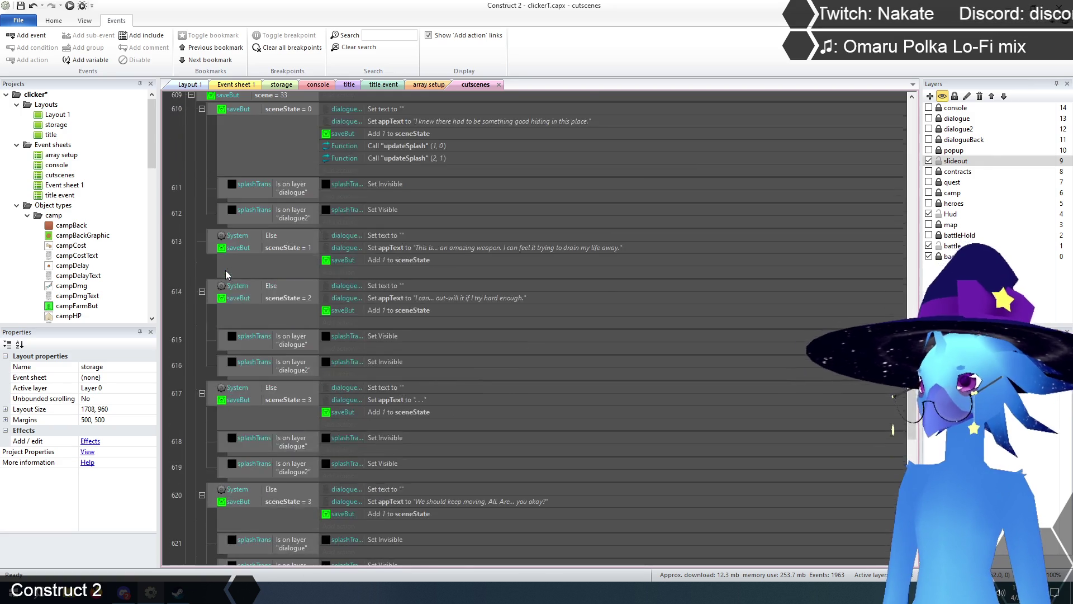
scroll(226, 270, down, 5)
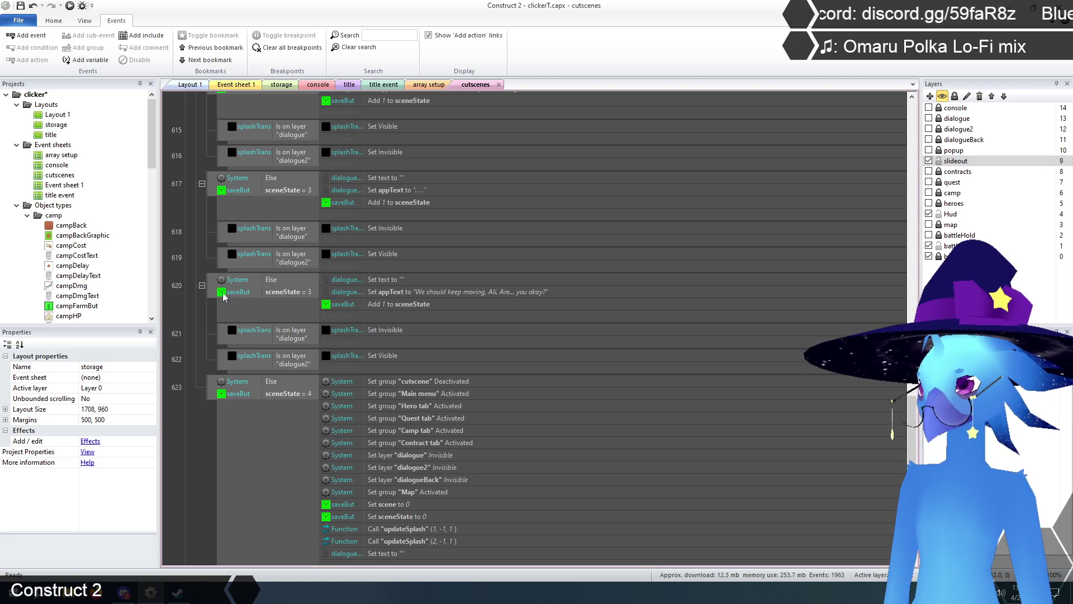
Duplicate event 620 with its sub-events as new event 623.
click(214, 288)
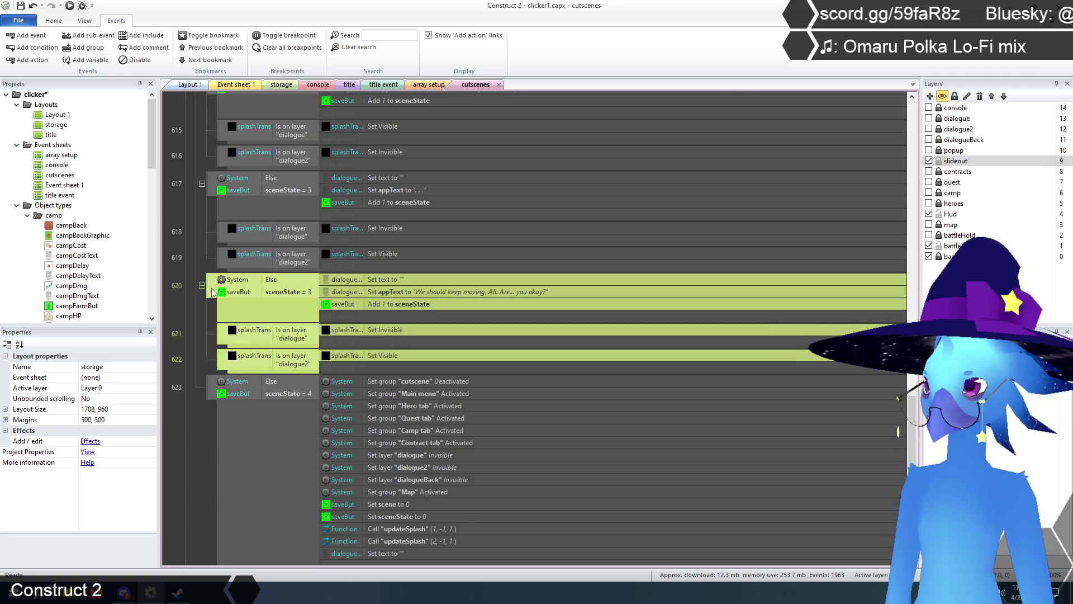
key(ctrl+c)
key(ctrl+v)
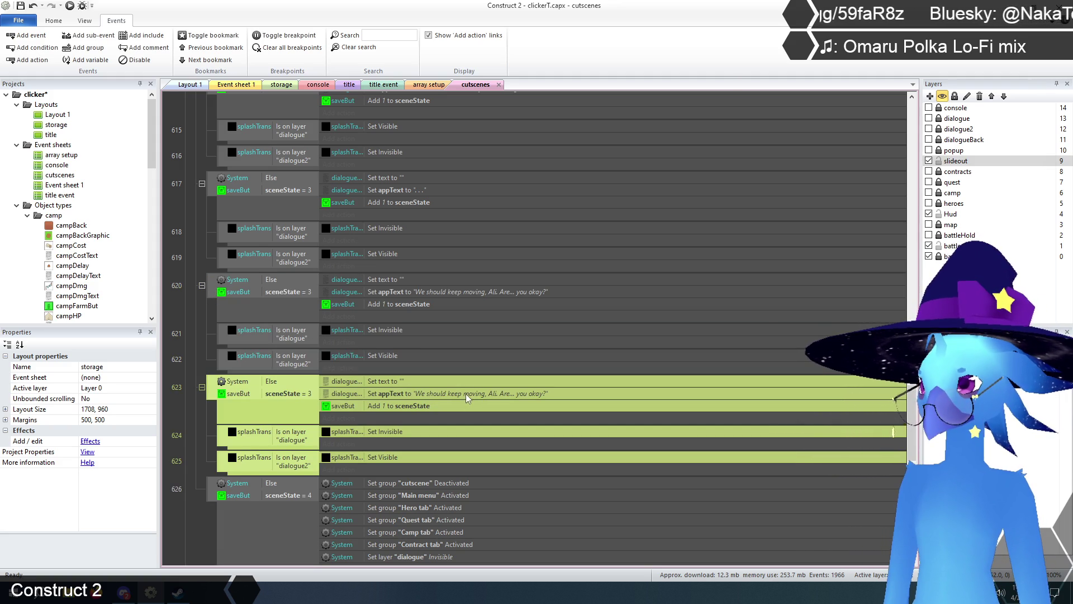
click(463, 394)
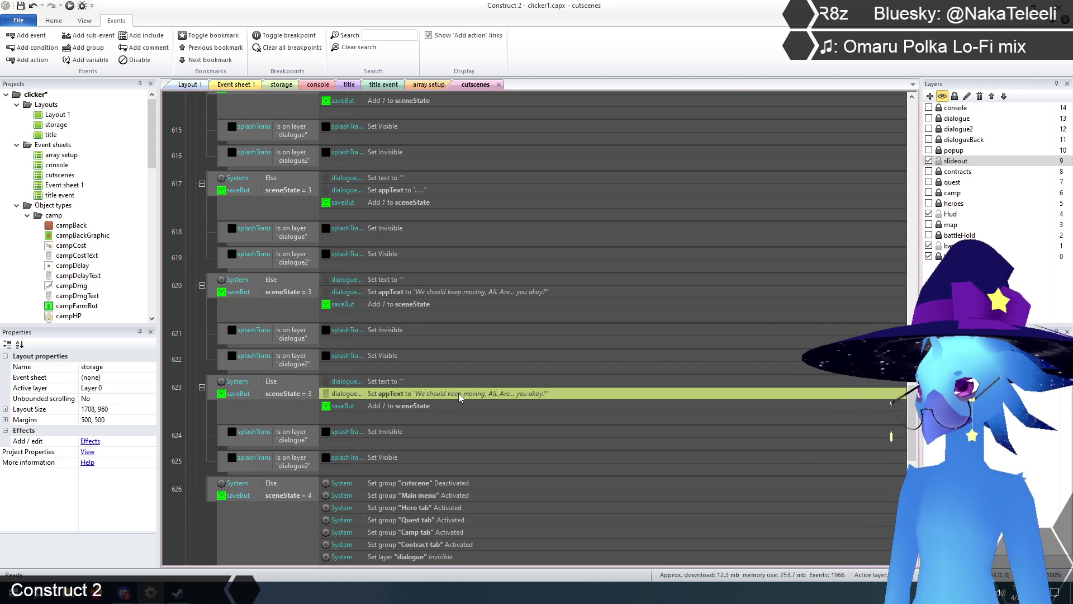
double_click(463, 395)
Replace event 623's appText with the line about seeing the moon through the window.
click(547, 454)
key(ctrl+a)
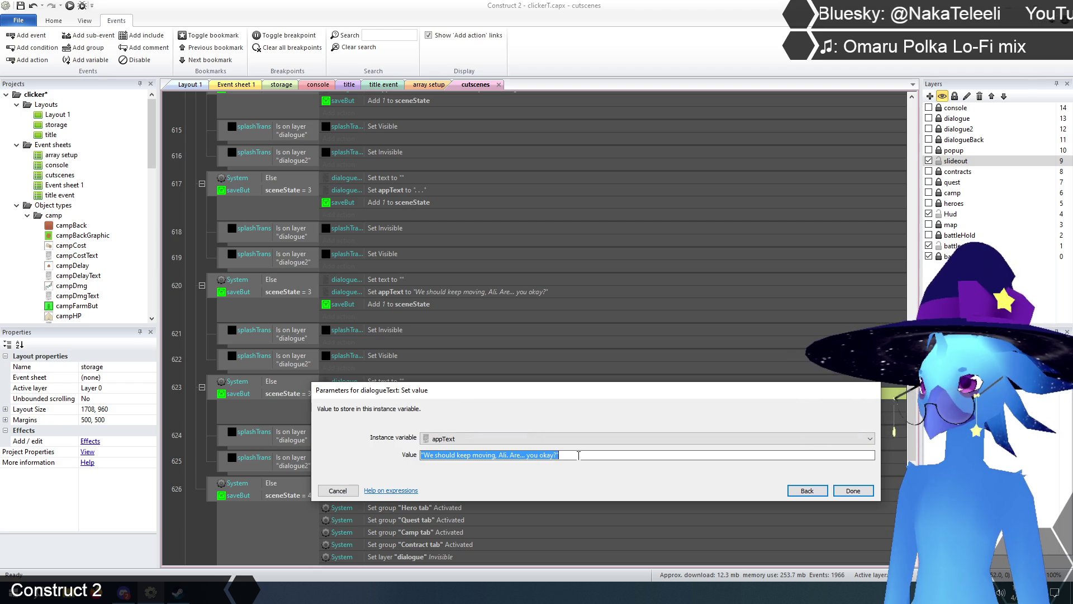
text("...)
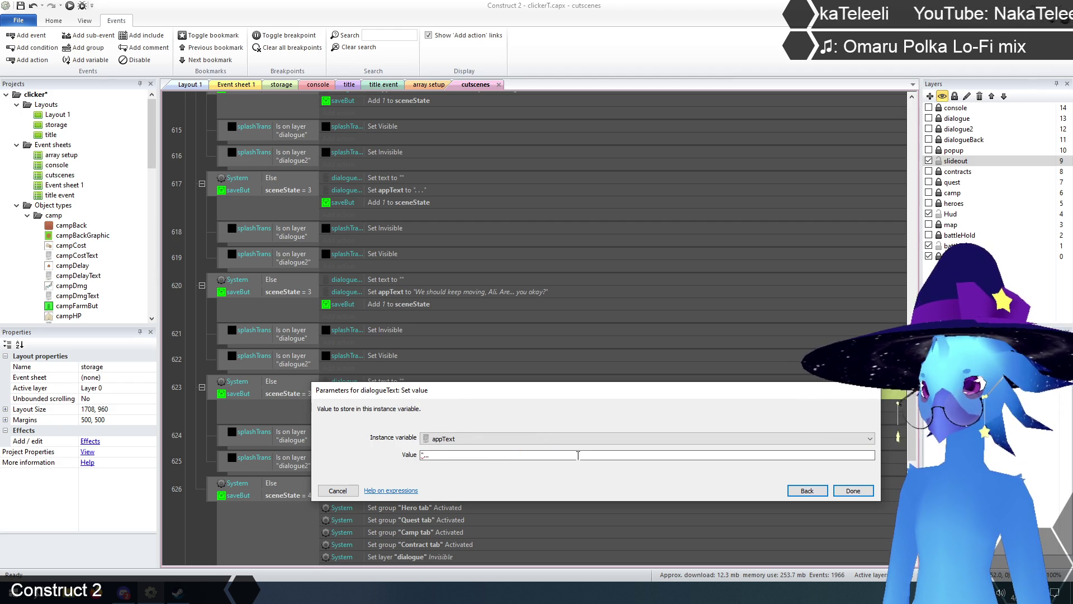
text(Yeah. Yeah. )
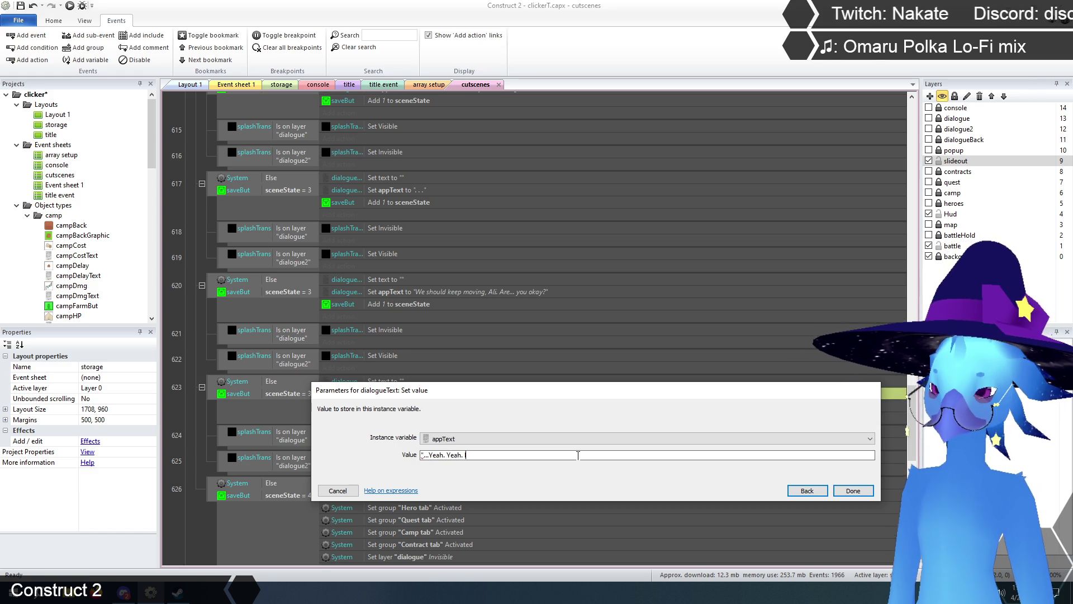
text(I just)
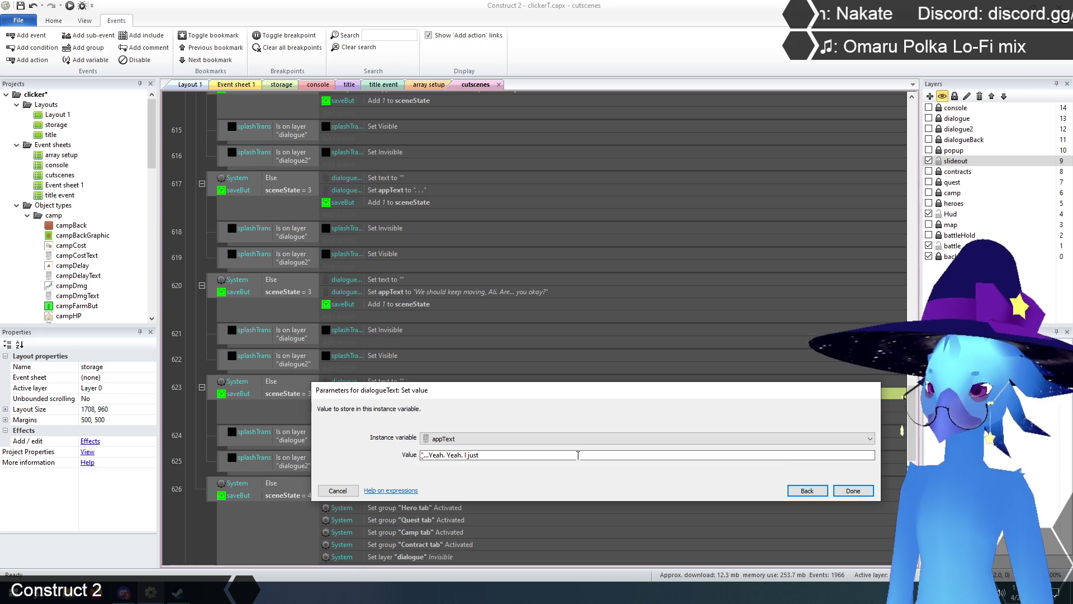
text( notice the moon)
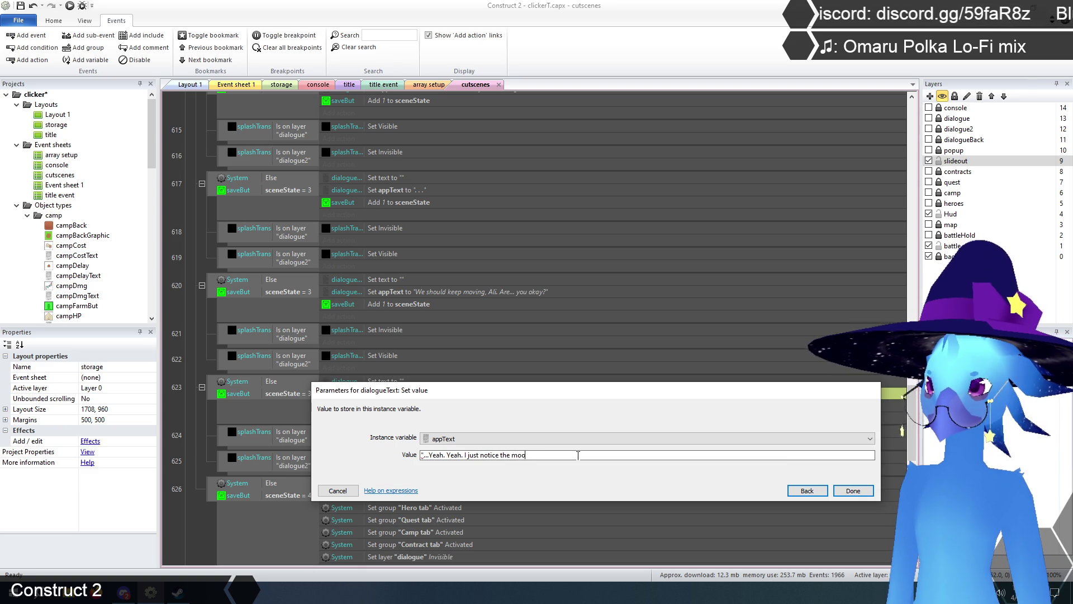
key(BackSpace)
key(BackSpace)
key(BackSpace)
text(you can see the moon)
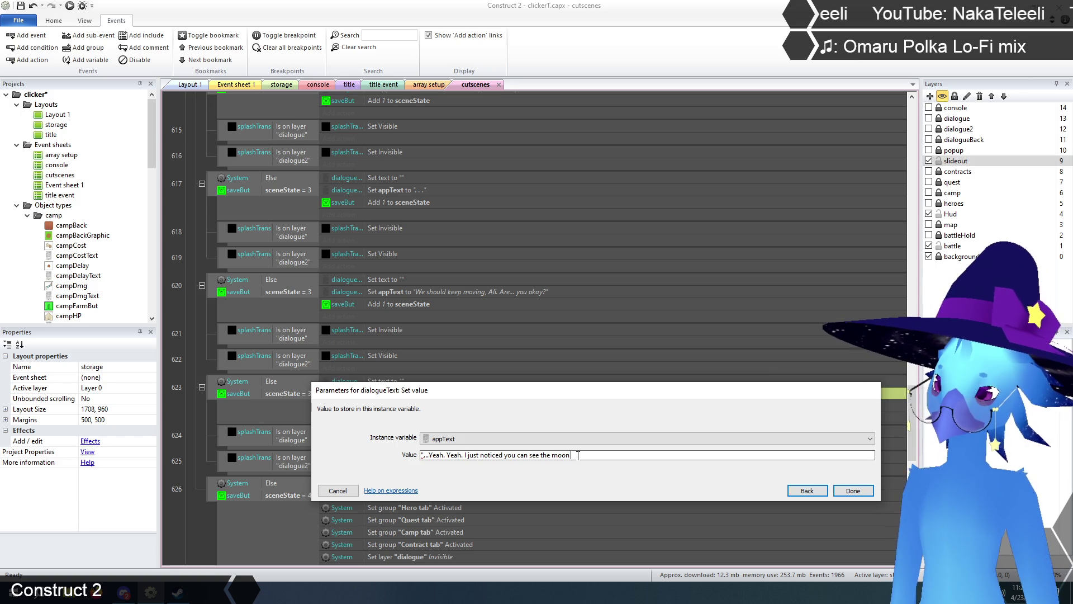
text(th)
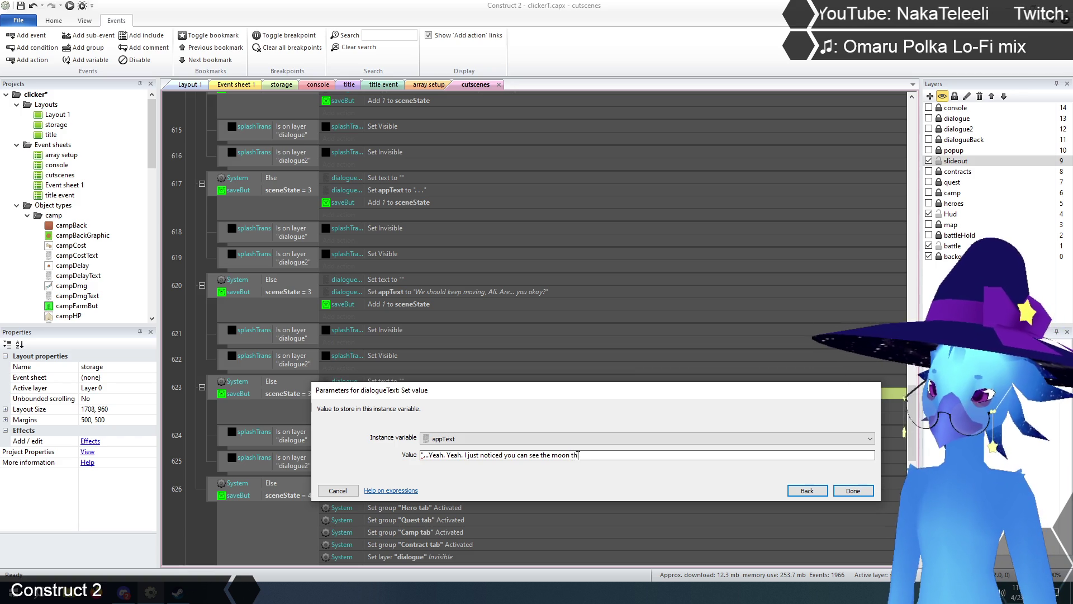
text(rough the window.)
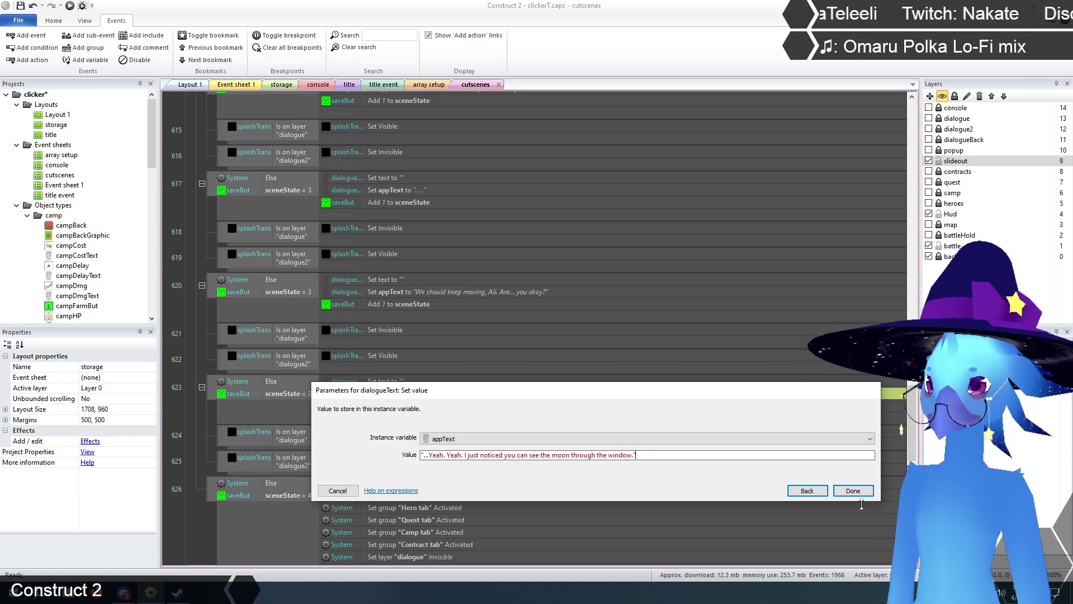
click(853, 490)
click(195, 427)
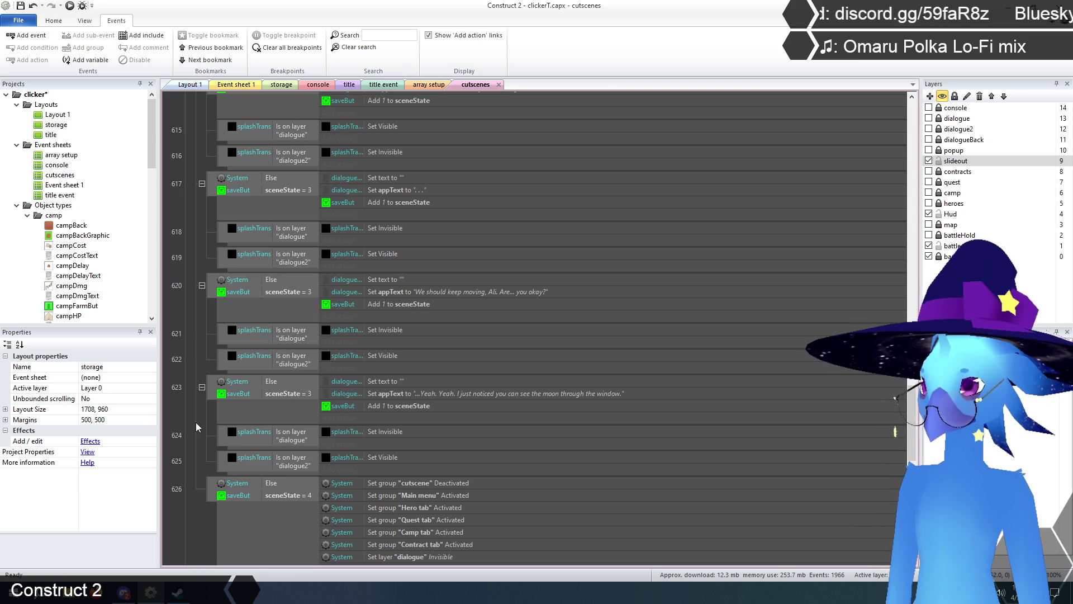
Change event 620's sceneState condition value from 3 to 4.
scroll(226, 421, down, 3)
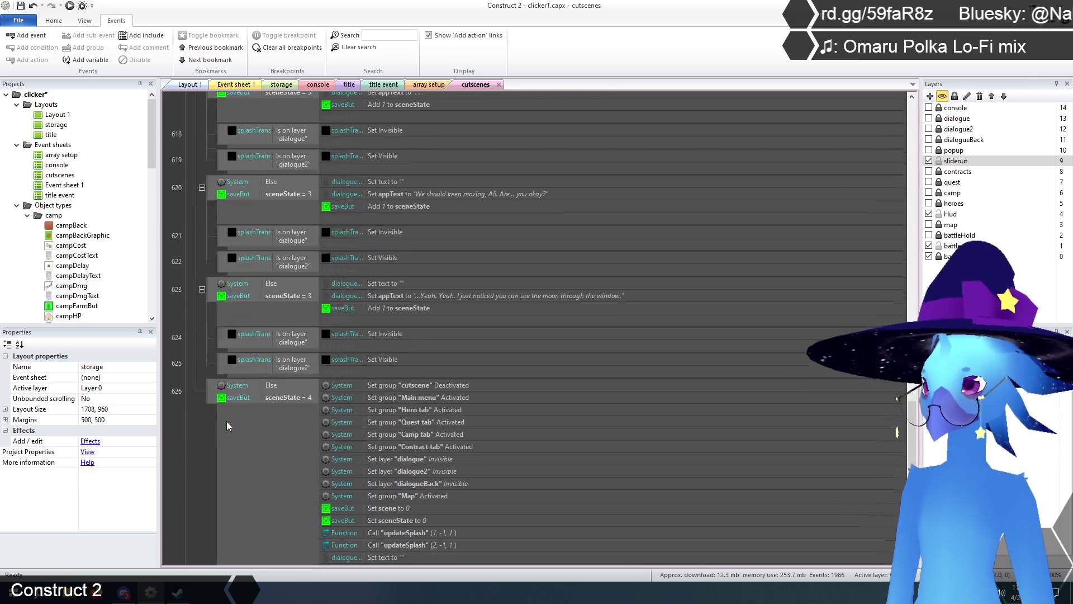
scroll(251, 385, up, 3)
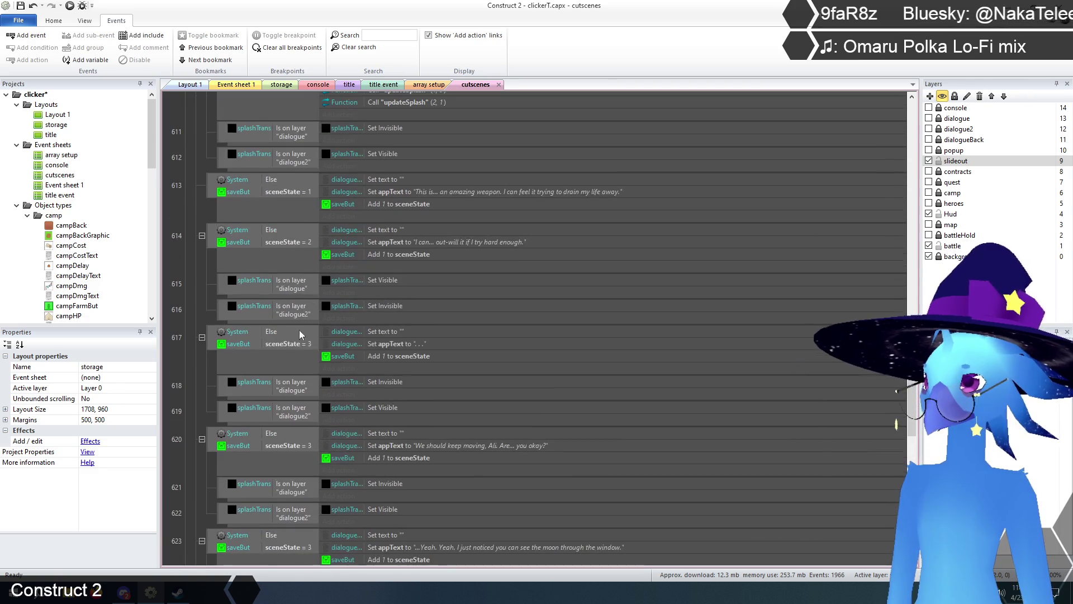
scroll(310, 255, up, 2)
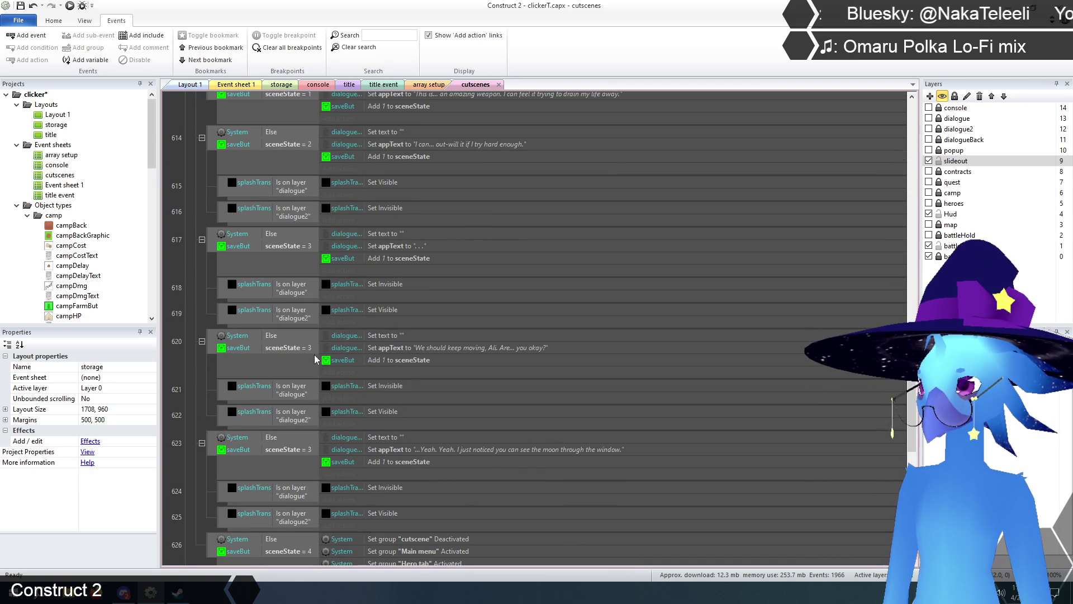
double_click(298, 350)
click(445, 474)
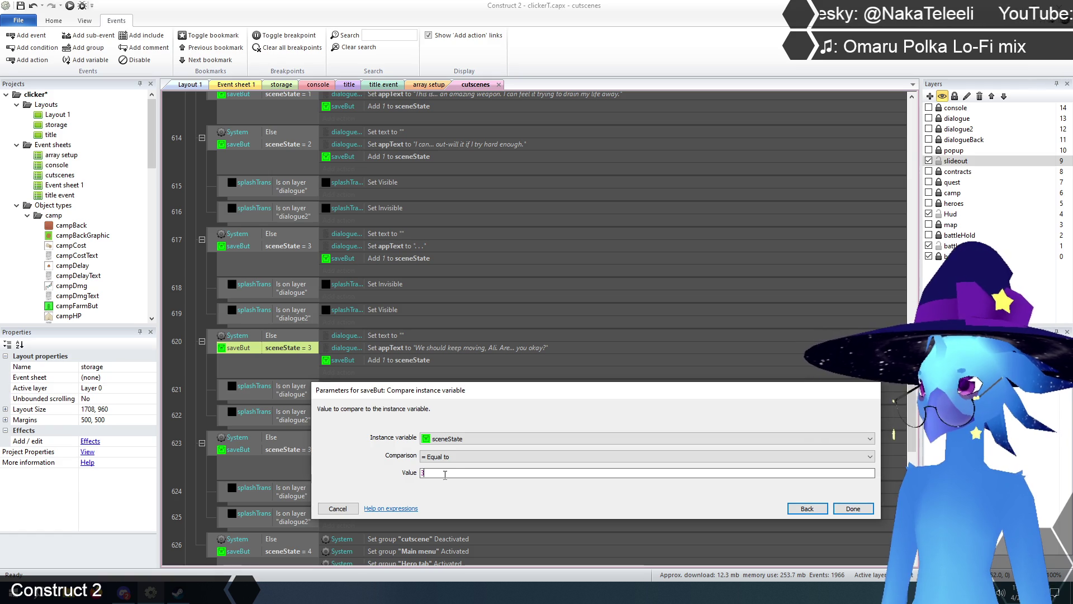
text(4)
key(Return)
Set the sceneState conditions of events 623 and 626 to 5 and 6.
scroll(374, 346, down, 2)
double_click(295, 339)
click(451, 473)
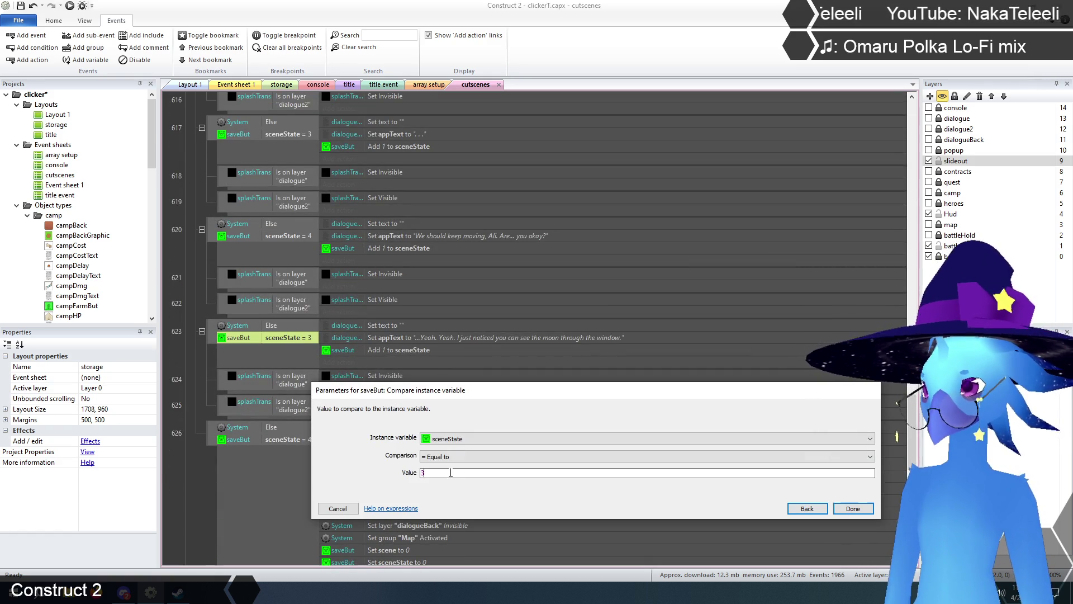
text(5)
click(853, 508)
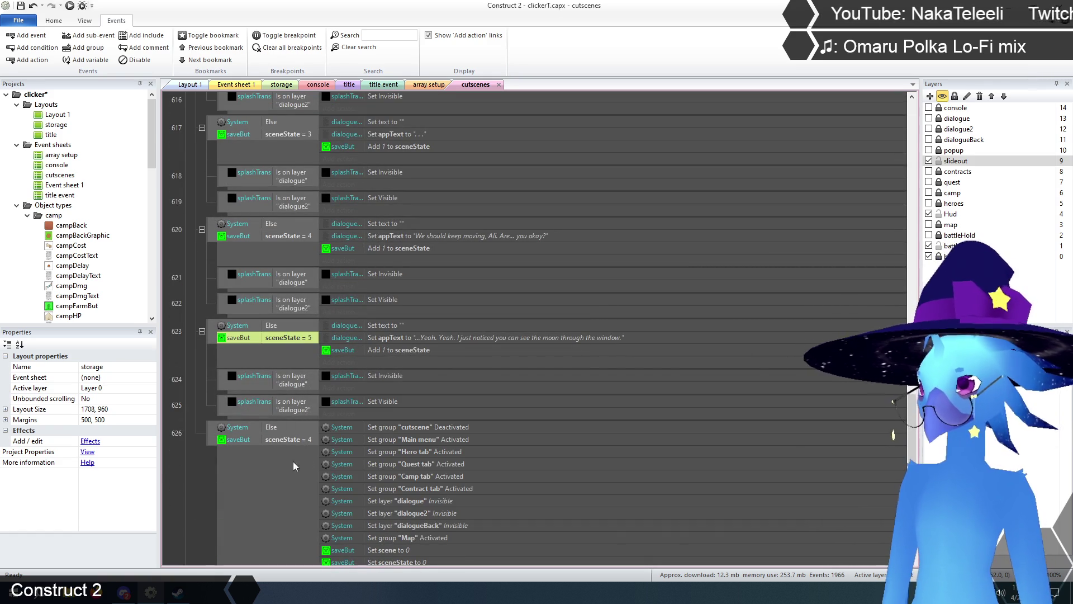
double_click(300, 444)
double_click(446, 473)
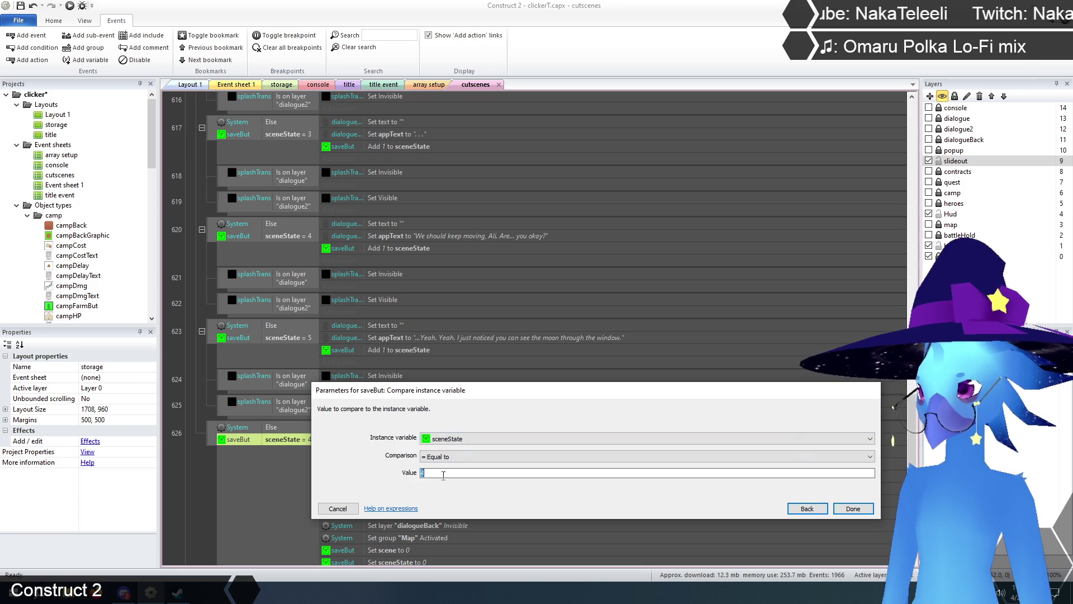
text(6)
click(853, 508)
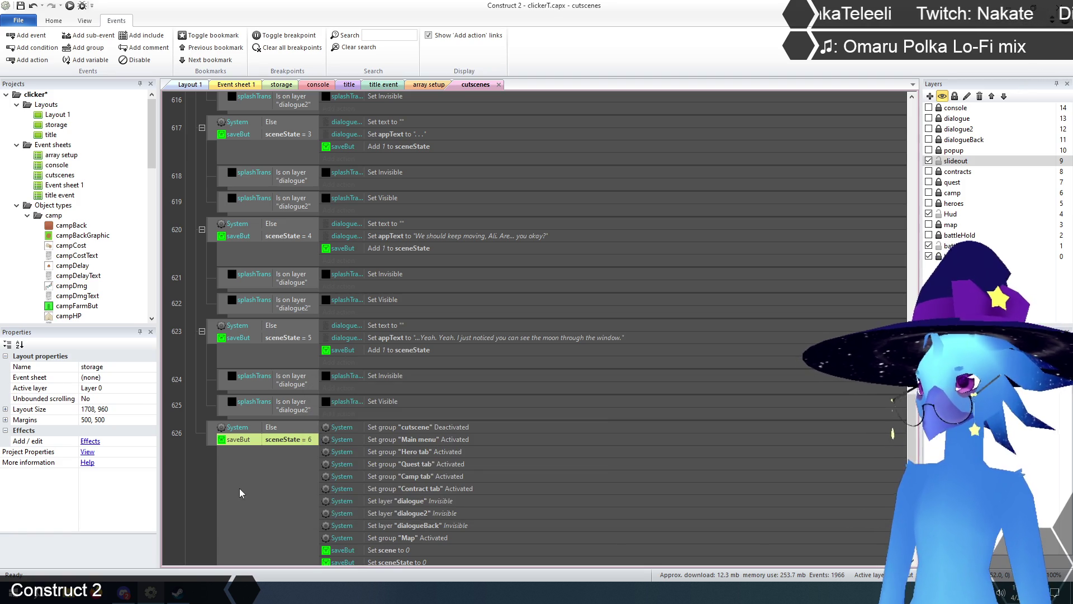
click(210, 491)
scroll(206, 490, down, 3)
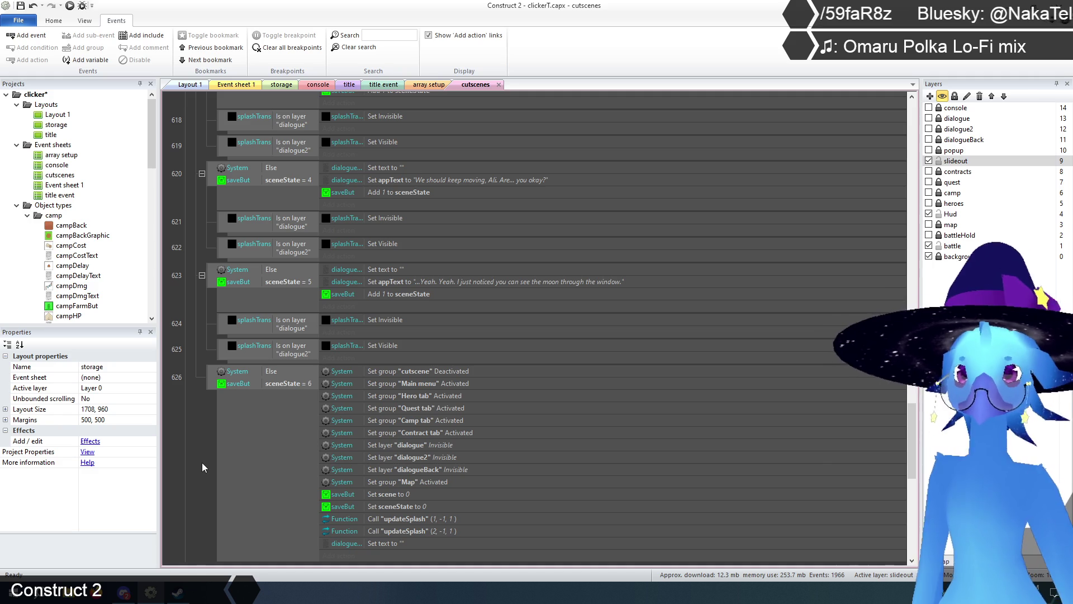
Scroll back up the cutscenes sheet and switch to Layout 1.
scroll(465, 358, up, 5)
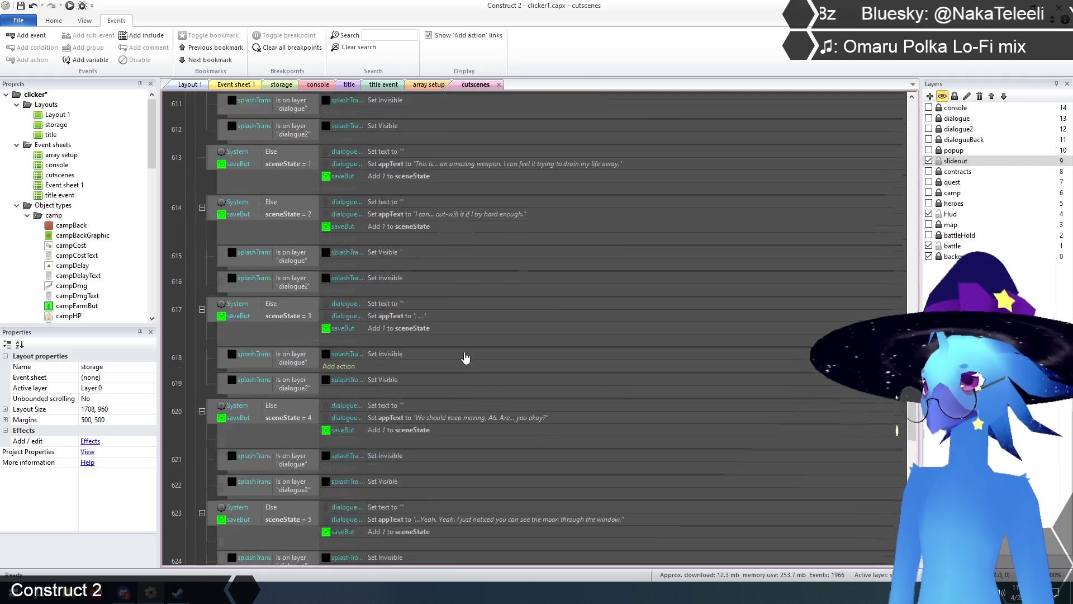
scroll(466, 358, up, 6)
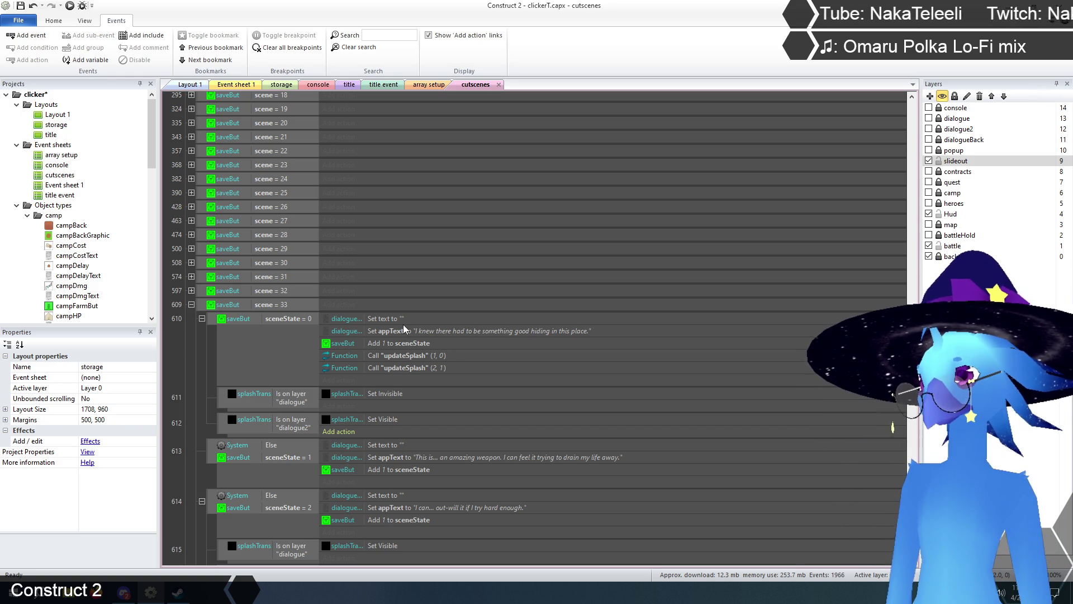
click(190, 87)
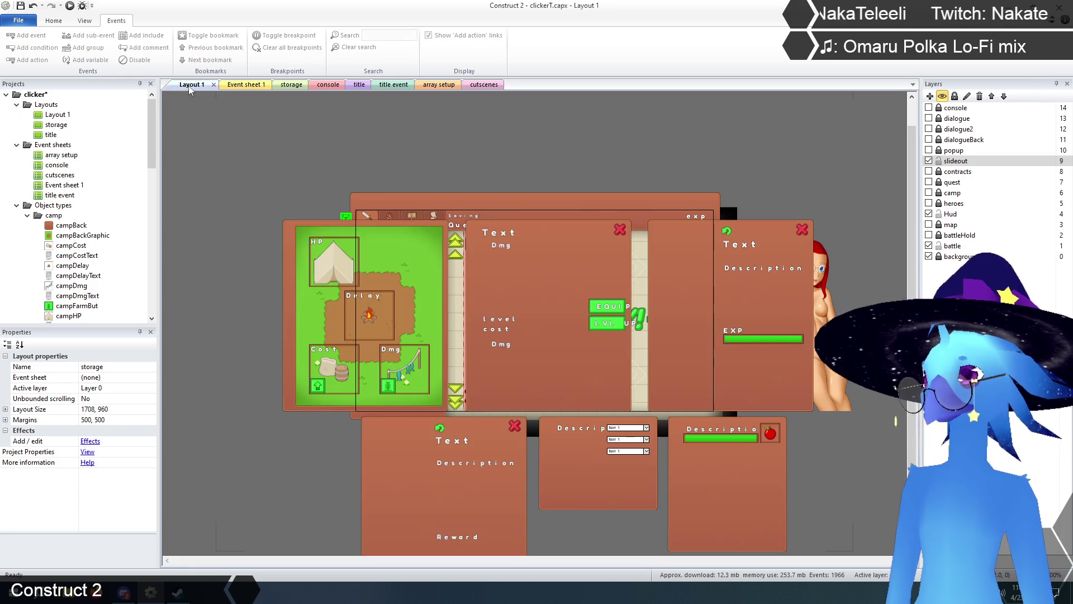
Inspect the heroSplash sprite's h1 and h2 animations in the animation editor.
click(823, 267)
right_click(824, 264)
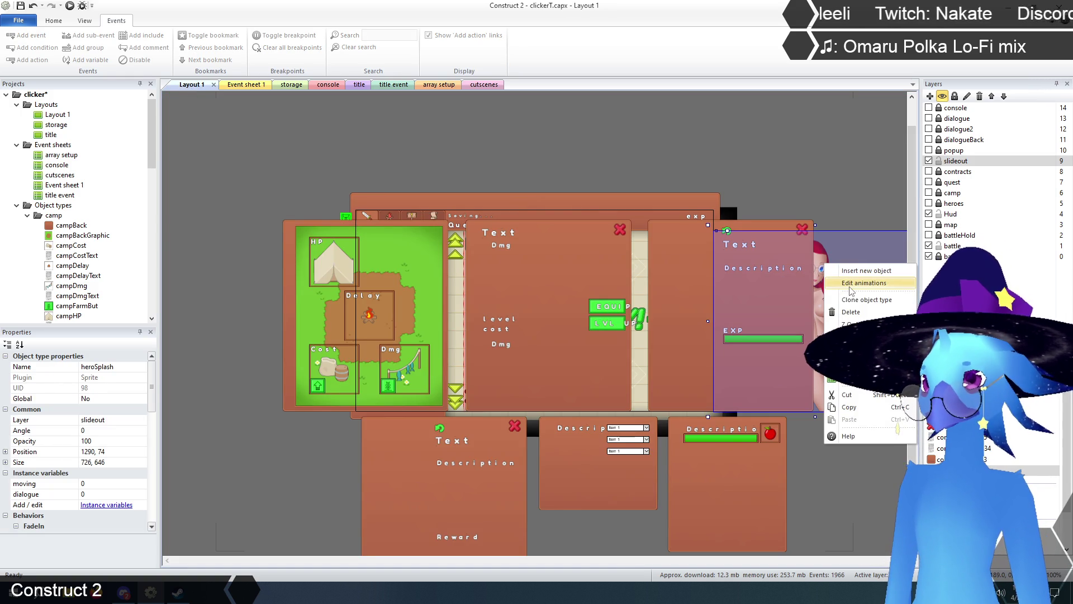
click(850, 285)
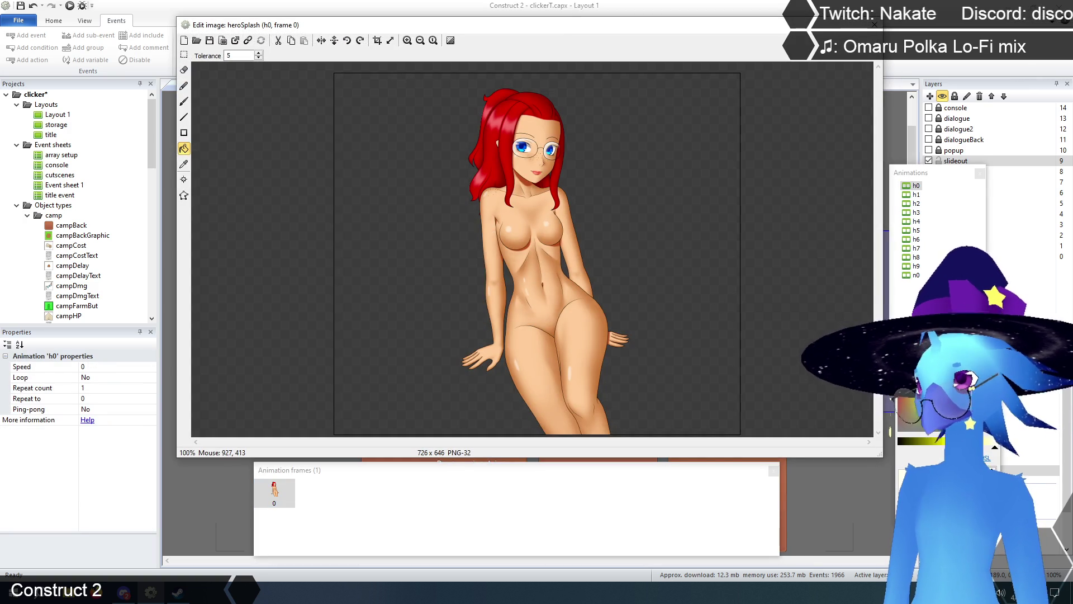
click(916, 194)
click(917, 204)
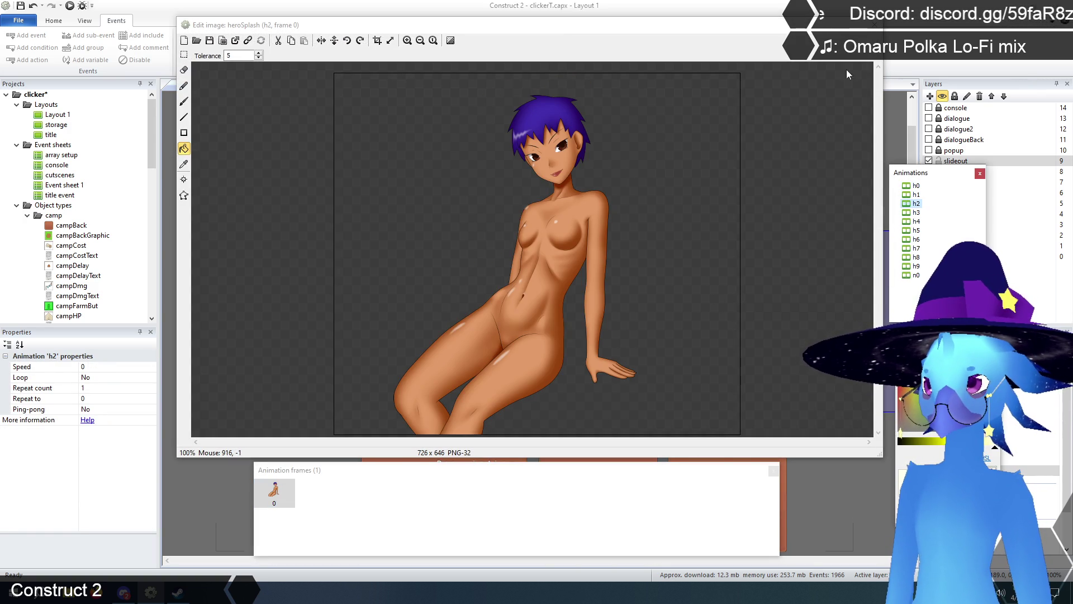
click(876, 24)
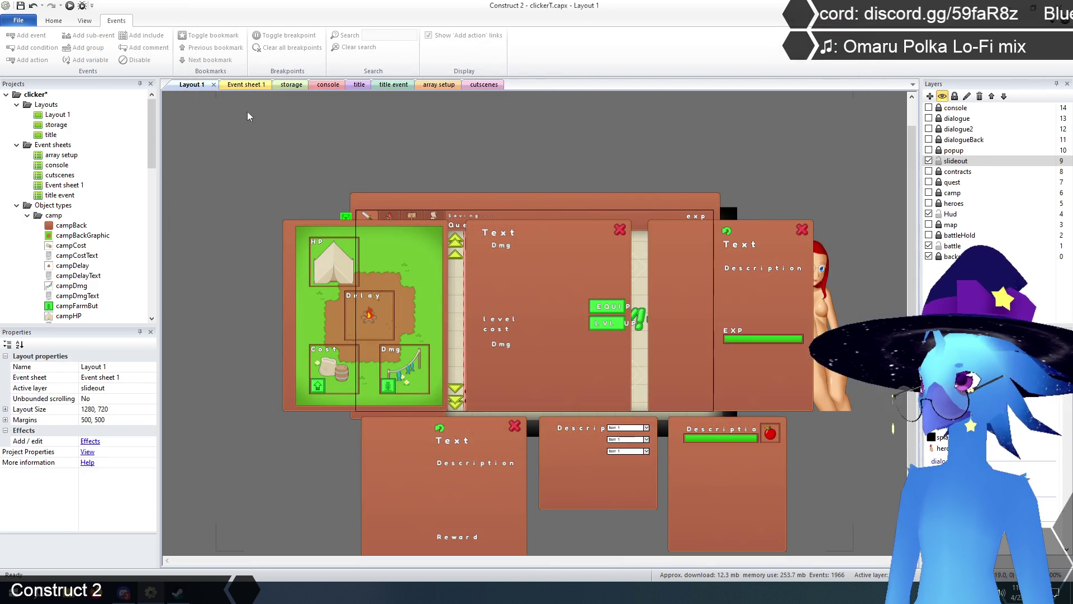
Cycle through the sheet tabs back to the cutscenes event sheet.
key(ctrl+Tab)
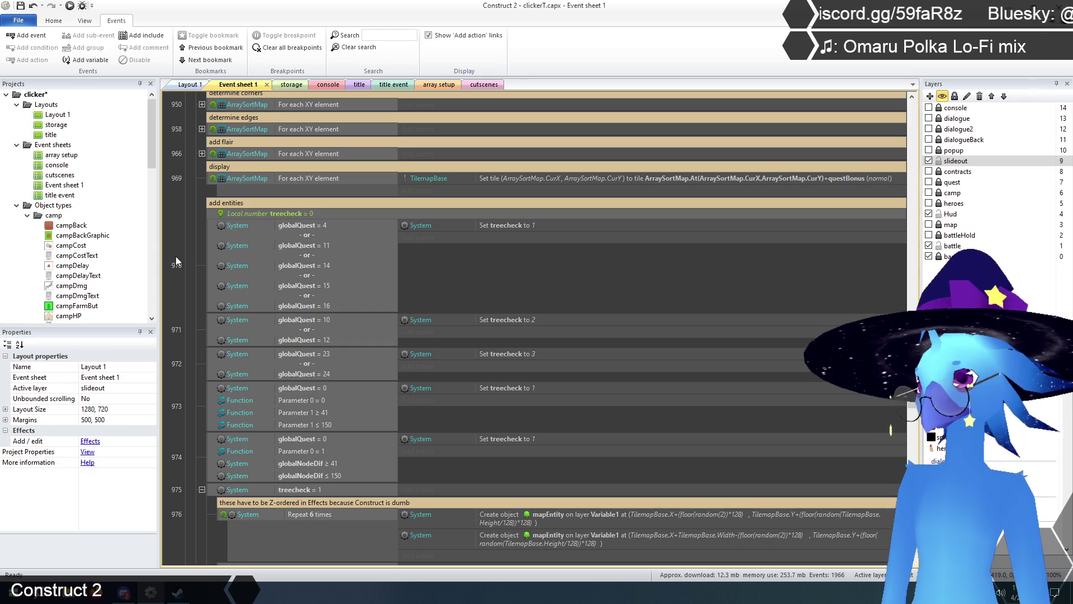
key(ctrl+Tab)
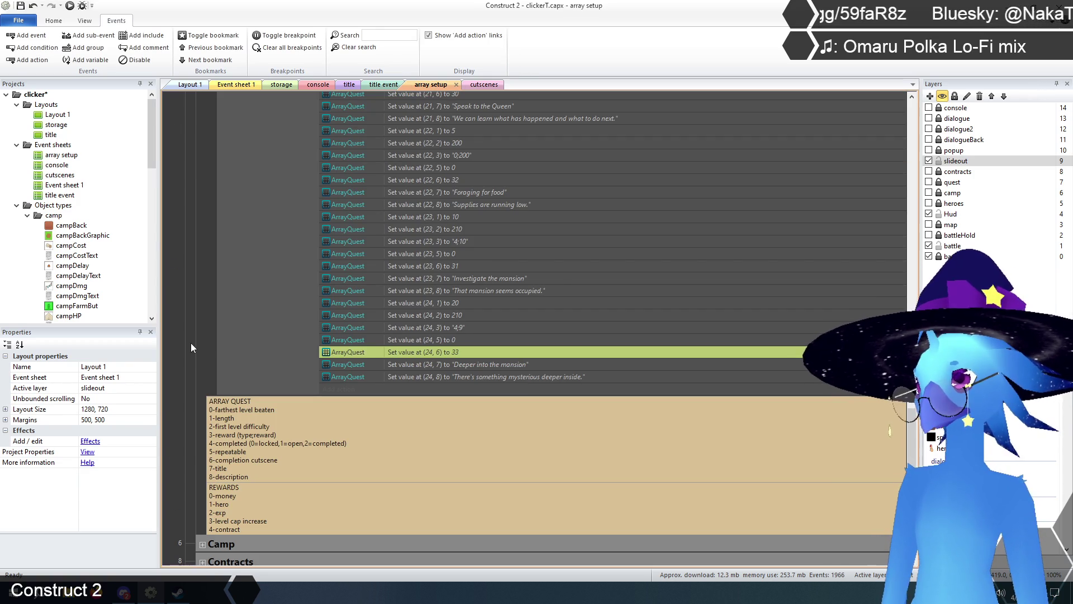
click(480, 85)
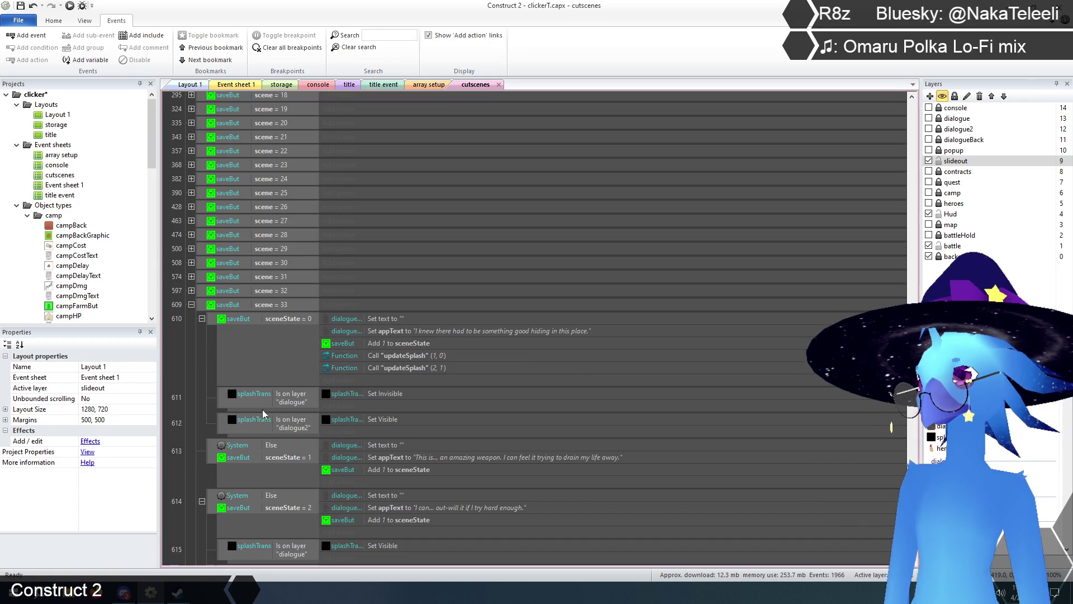
Select event 610's updateSplash (1, 0) call, then switch to Event sheet 1.
scroll(204, 373, down, 3)
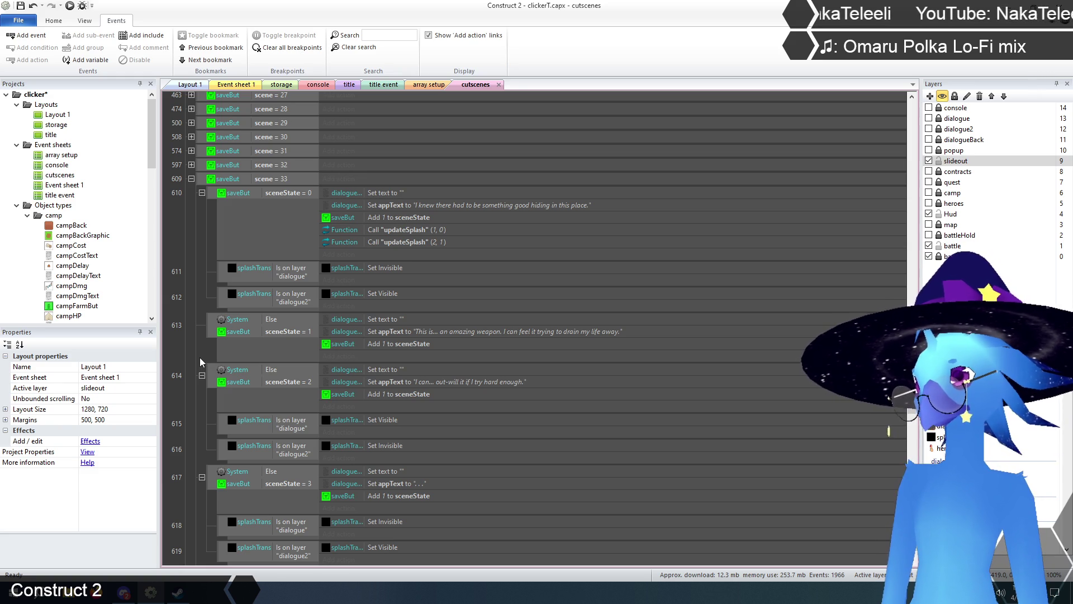
click(421, 231)
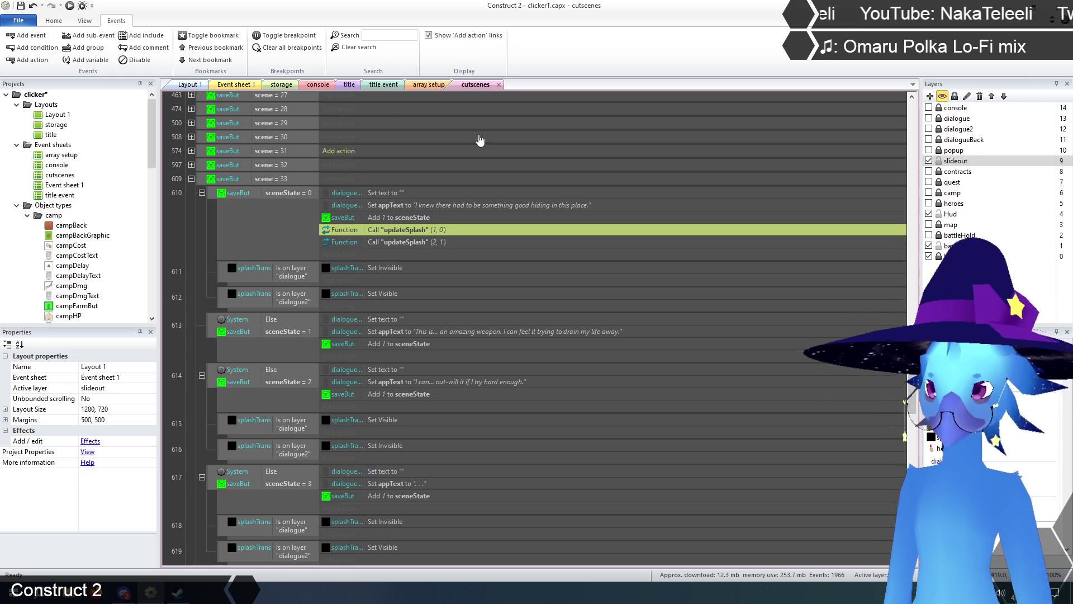
click(232, 85)
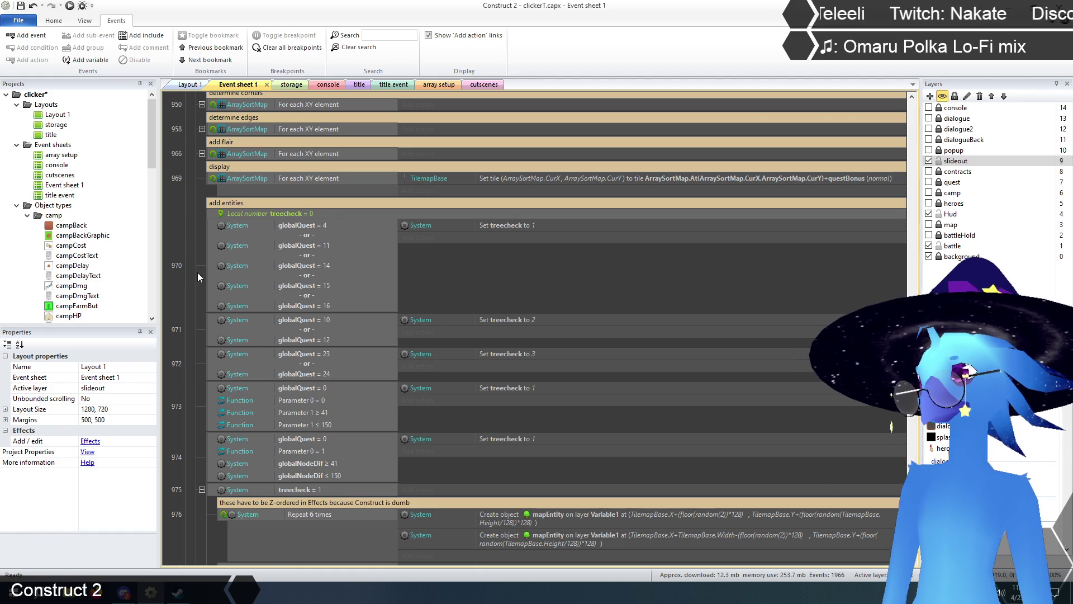
Collapse the drawMap event and expand the updateSplash function in Event sheet 1.
scroll(193, 278, down, 5)
scroll(193, 281, up, 10)
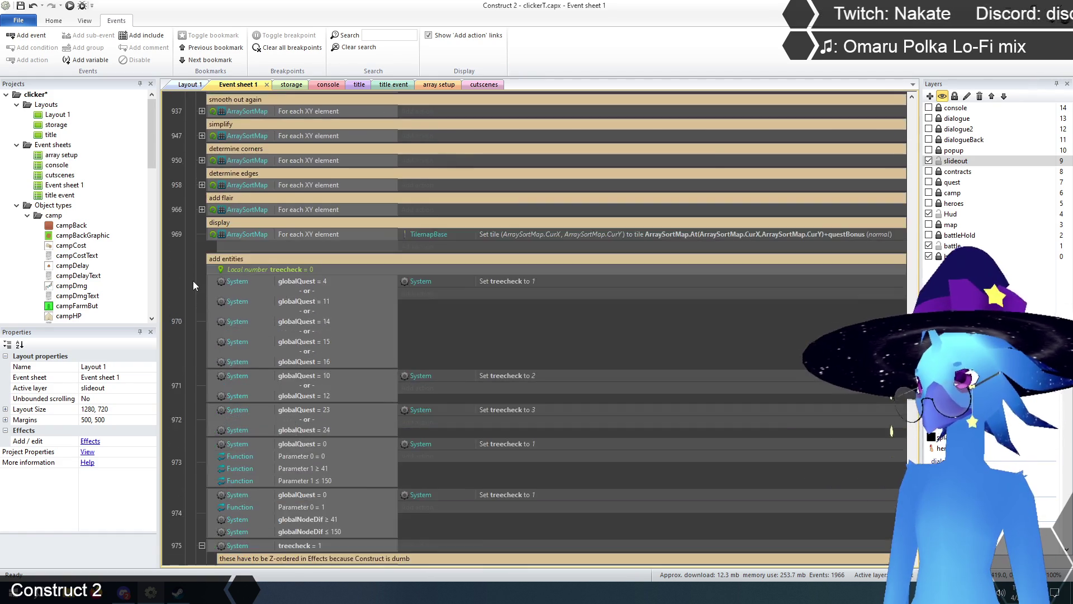
scroll(193, 280, up, 5)
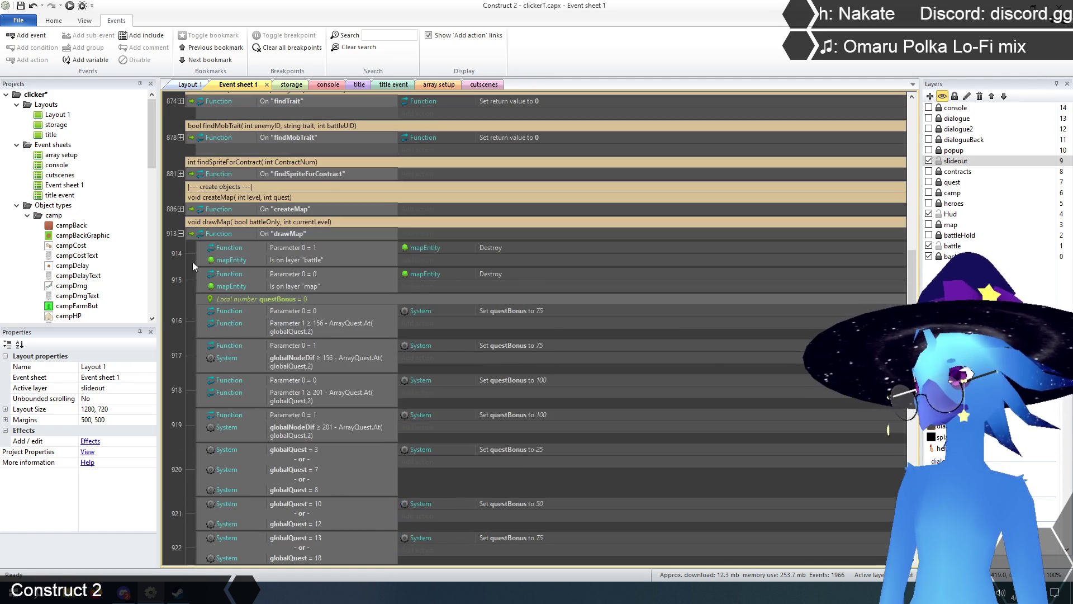
click(180, 233)
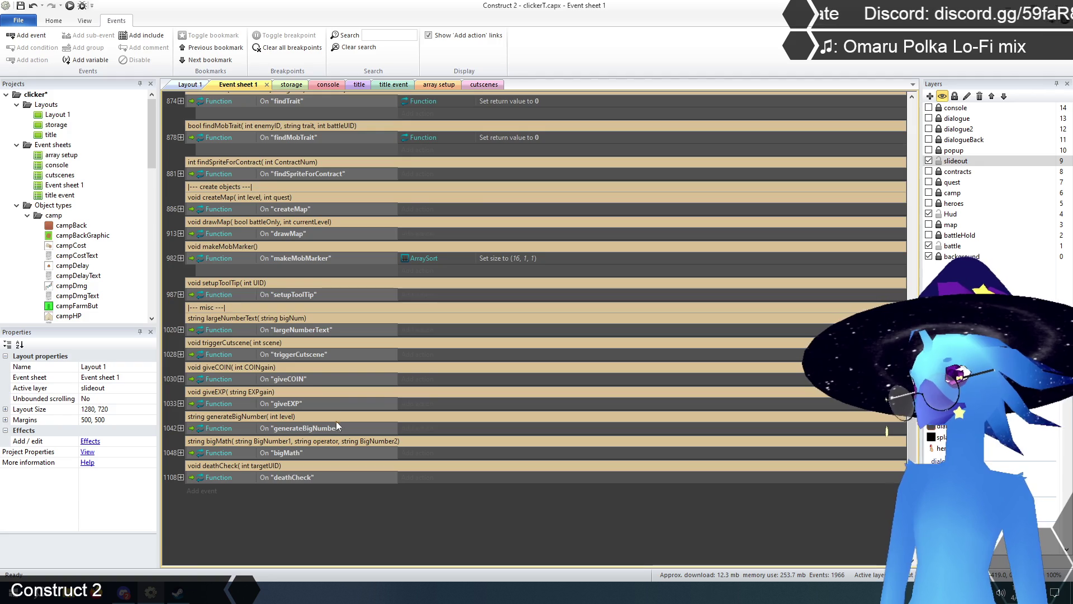
scroll(340, 431, up, 2)
scroll(340, 431, up, 4)
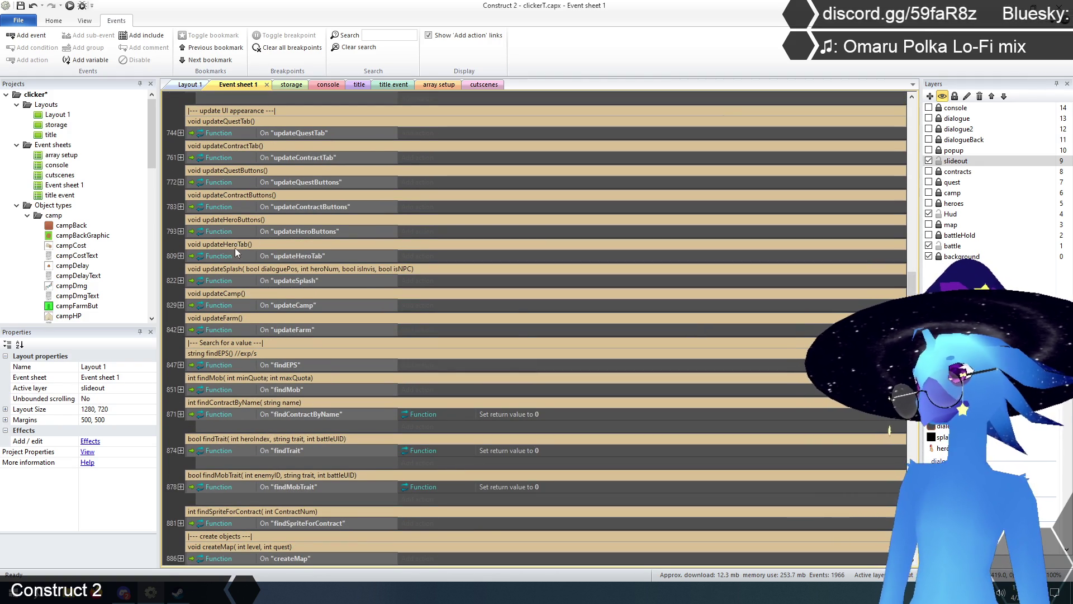
click(180, 279)
Select the heroSplash sprite in Layout 1.
scroll(193, 377, down, 2)
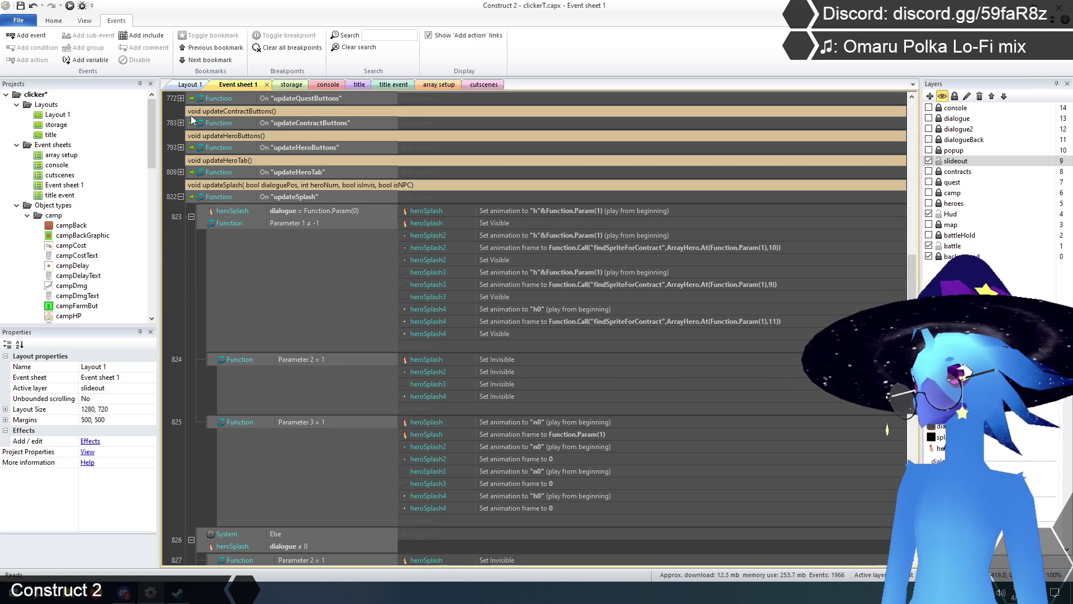
click(190, 84)
click(830, 297)
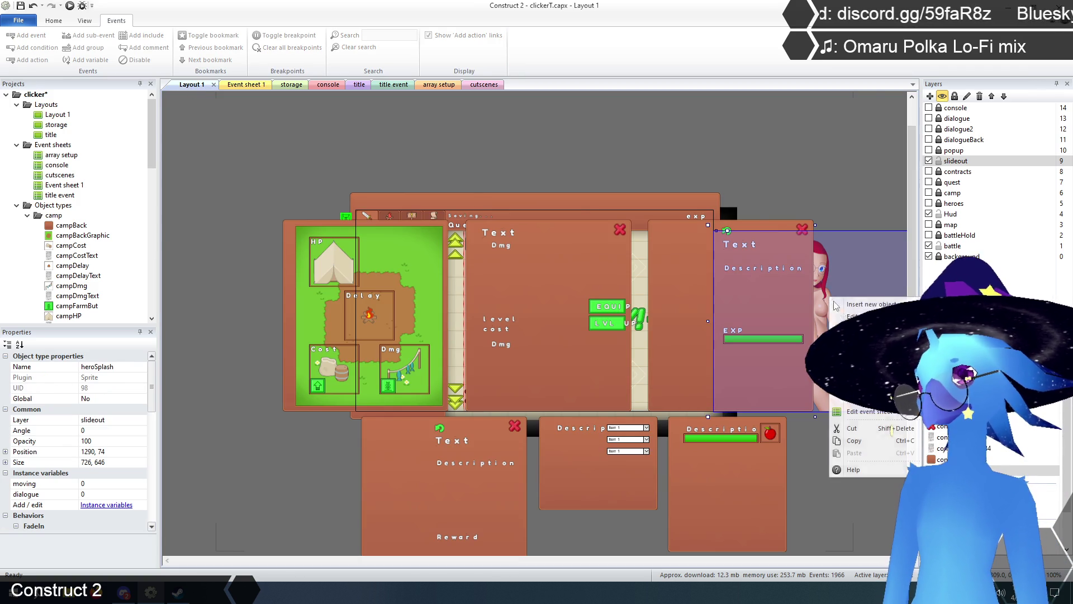
Preview the heroSplash image, then check the scene 32 event on the cutscenes sheet.
double_click(829, 296)
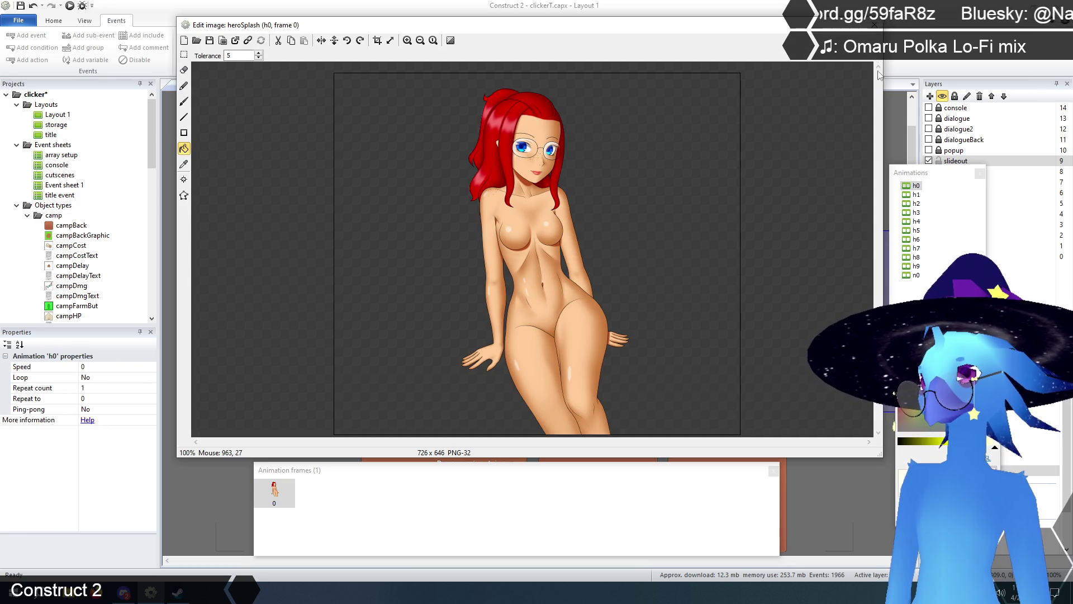
click(875, 28)
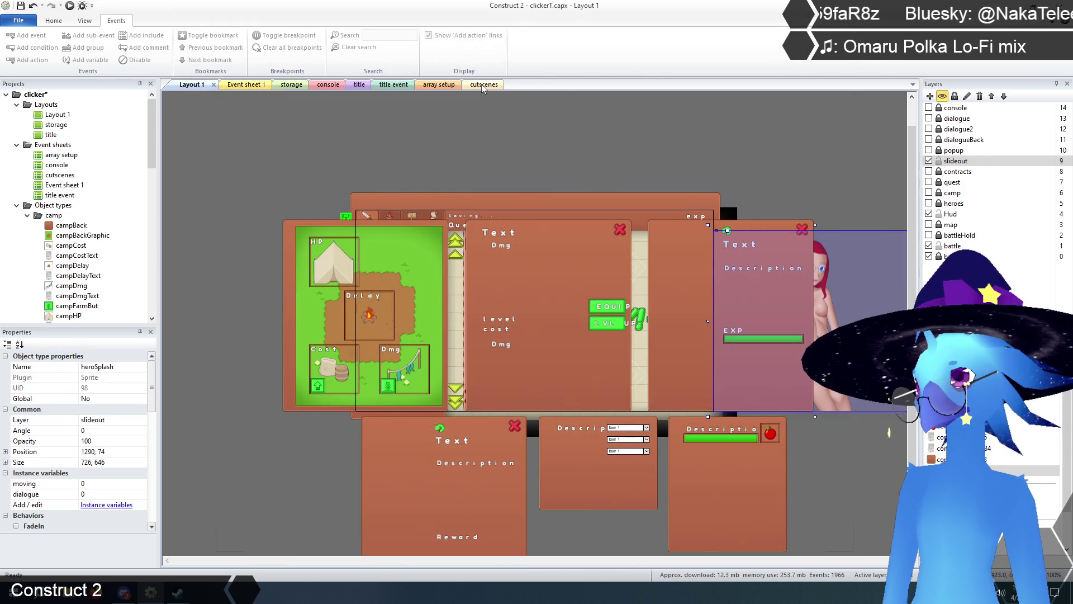
click(476, 85)
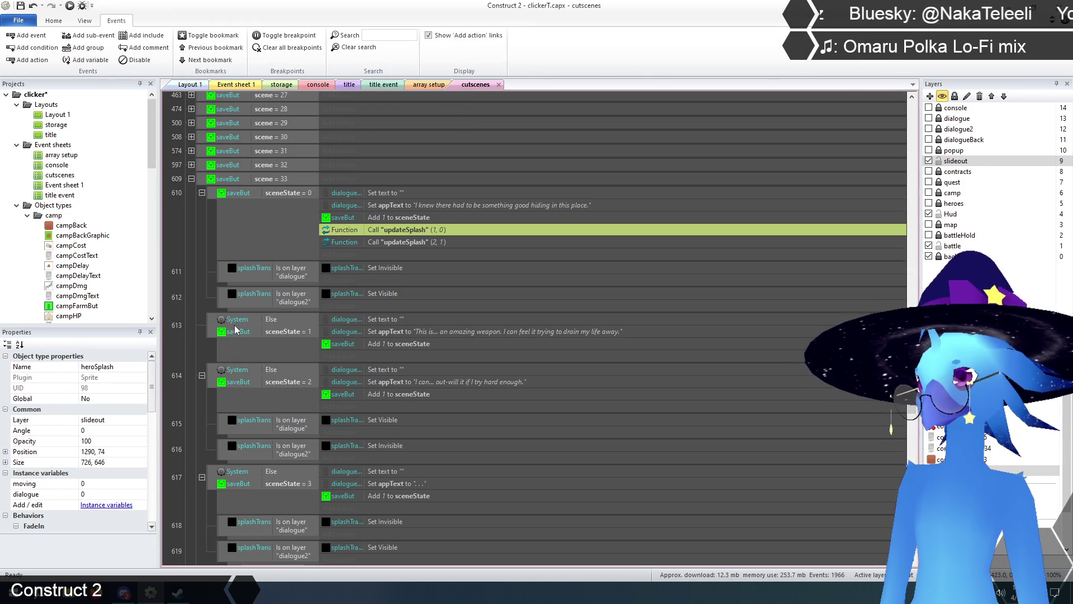
scroll(228, 336, up, 2)
scroll(228, 335, up, 1)
click(191, 291)
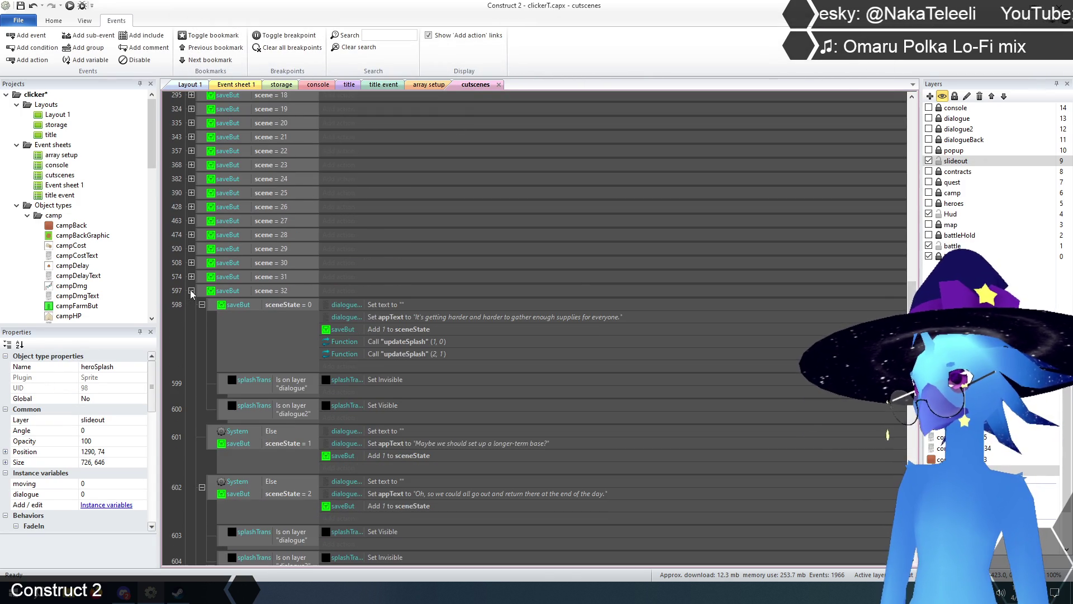
click(192, 291)
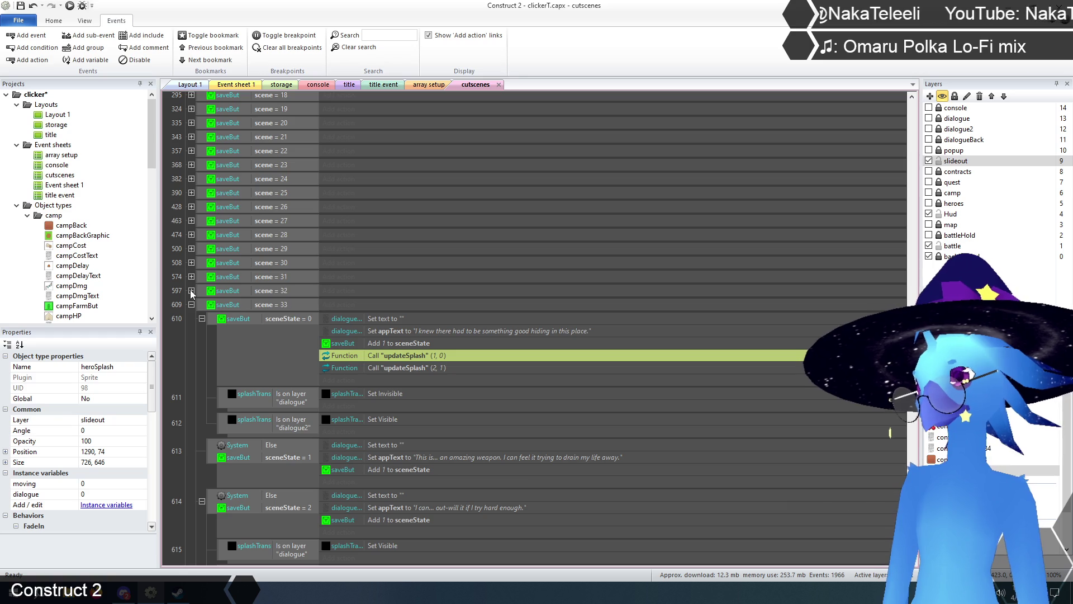
Check scene 31, then open the scene 33 updateSplash (2, 1) call's parameters.
scroll(190, 293, down, 1)
scroll(190, 290, down, 1)
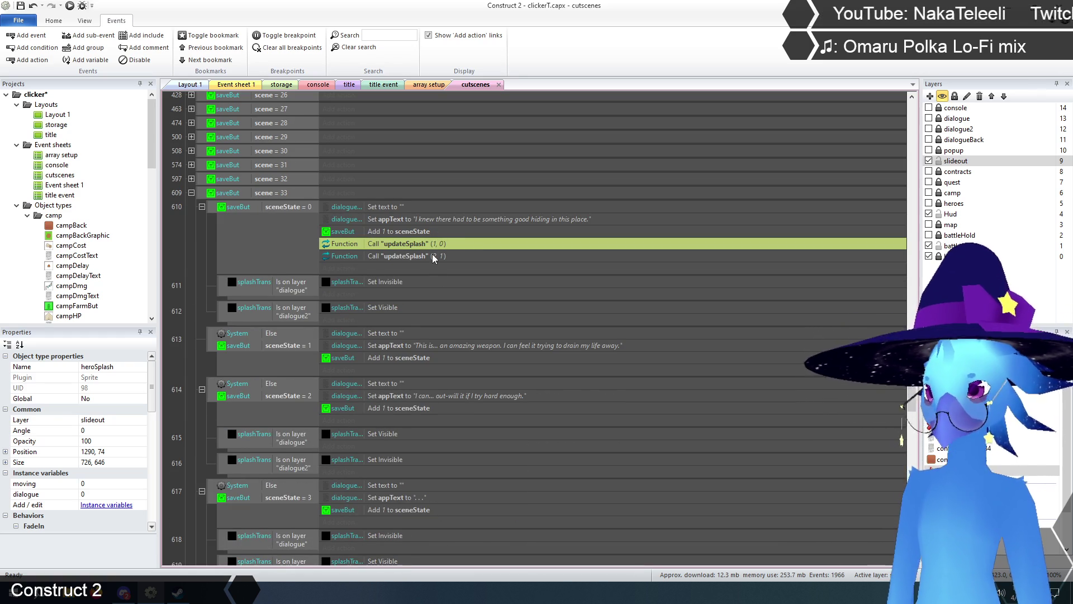
click(191, 165)
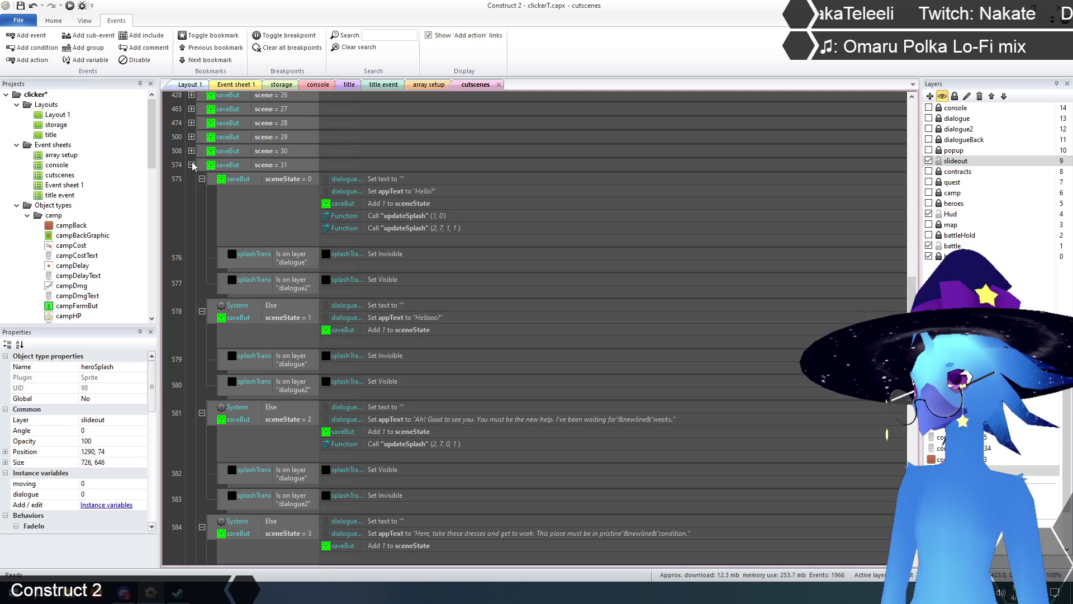
click(191, 165)
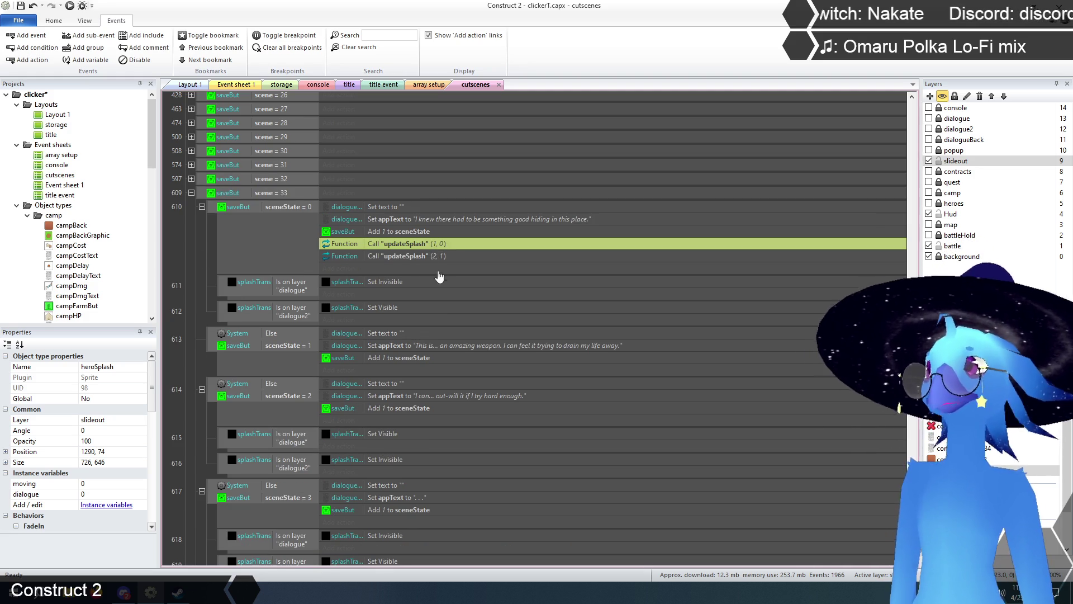
click(435, 258)
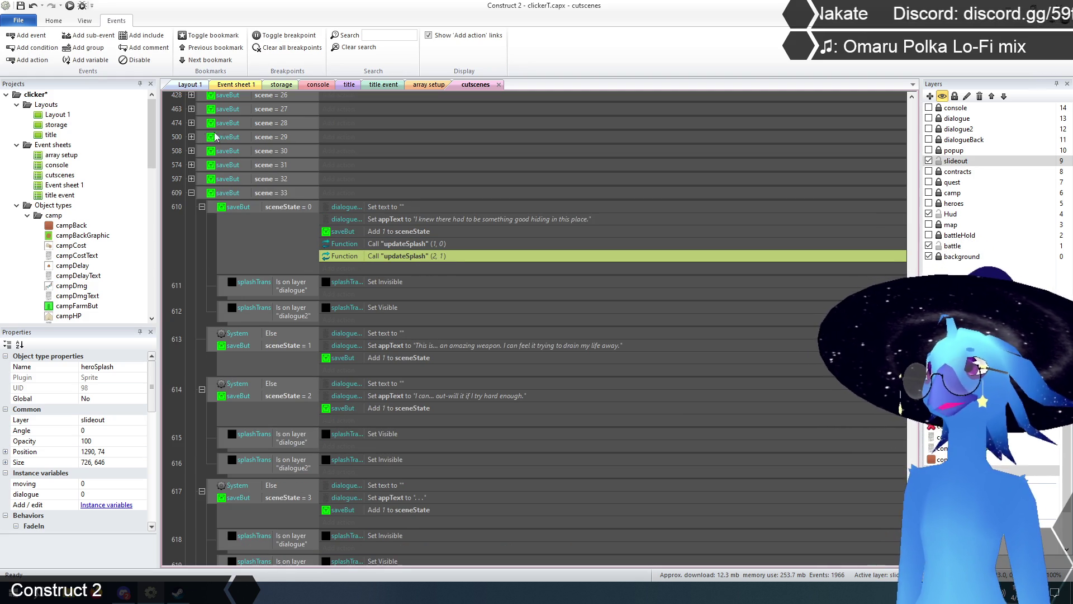
click(190, 85)
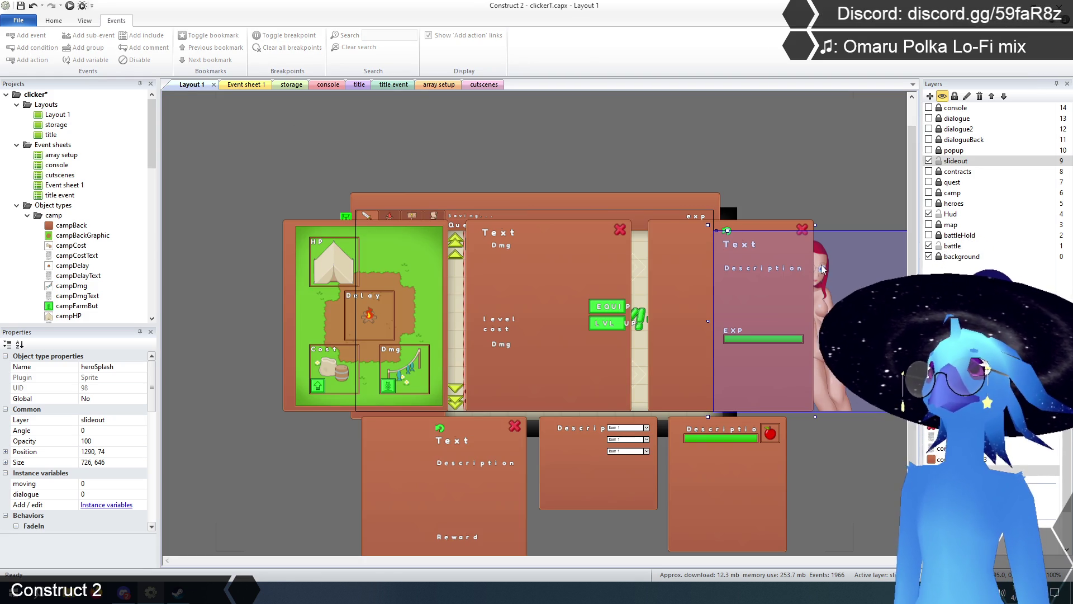
click(439, 84)
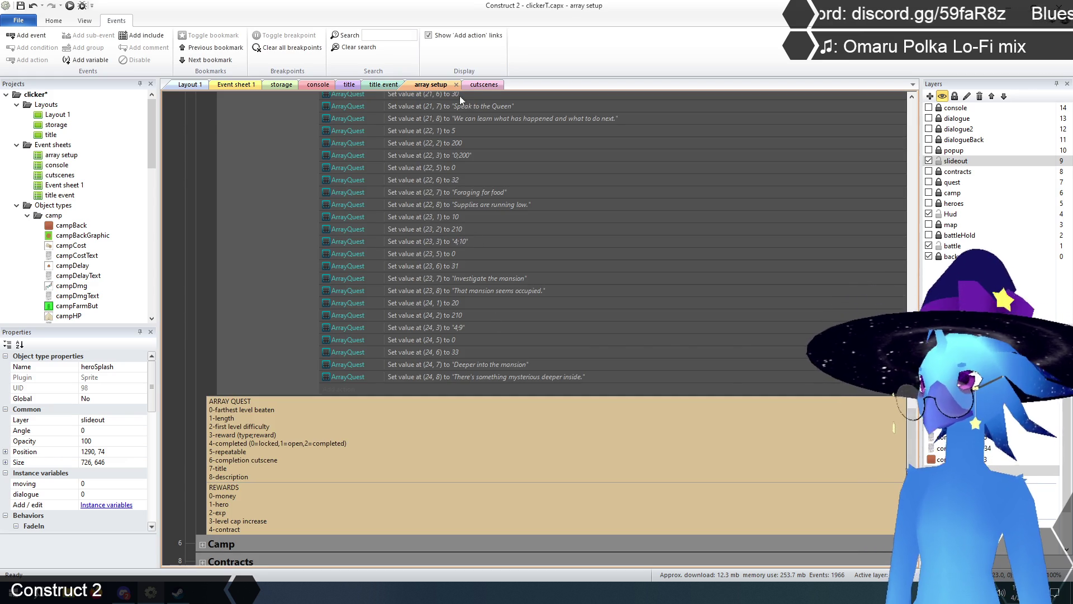
click(485, 84)
double_click(443, 257)
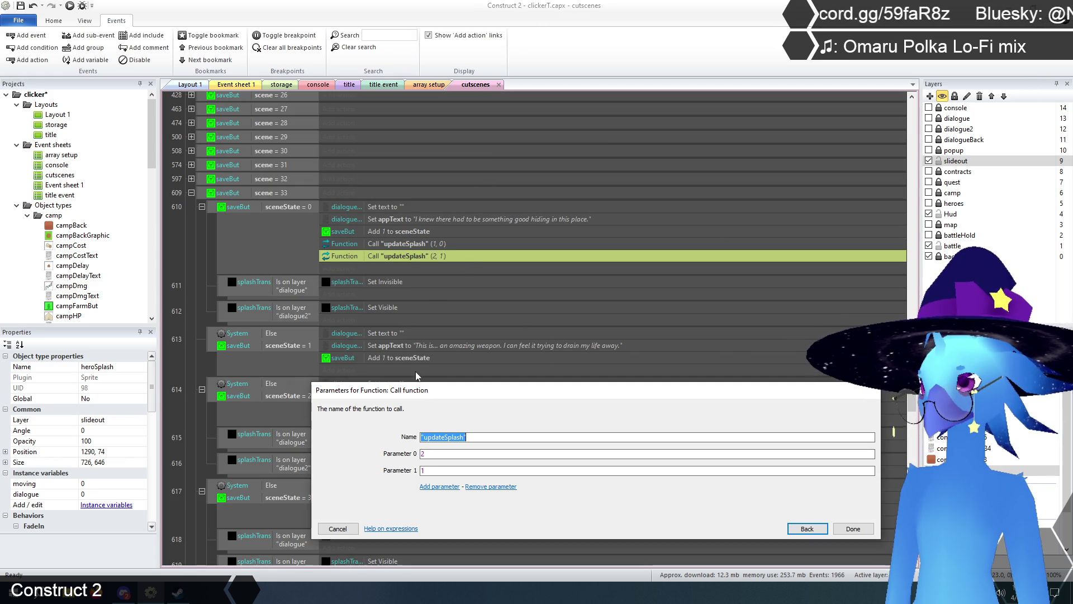
Change Parameter 1 so event 610 calls updateSplash (2, 2).
click(447, 472)
text(2)
click(851, 528)
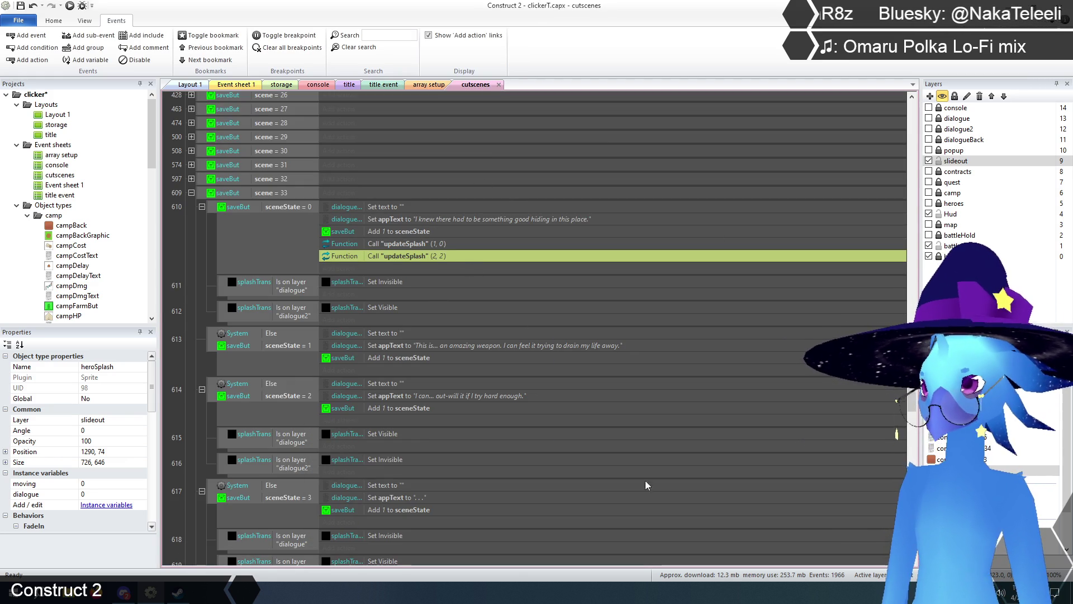
click(185, 244)
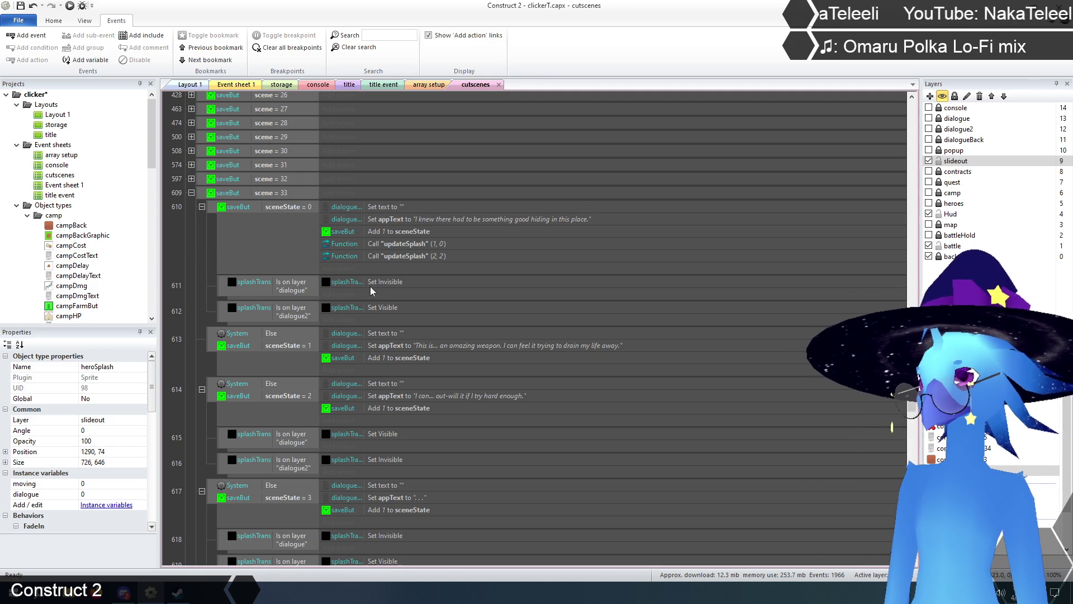
Make event 611 set splashTrans Visible and event 612 set it Invisible.
double_click(389, 286)
click(435, 440)
click(444, 459)
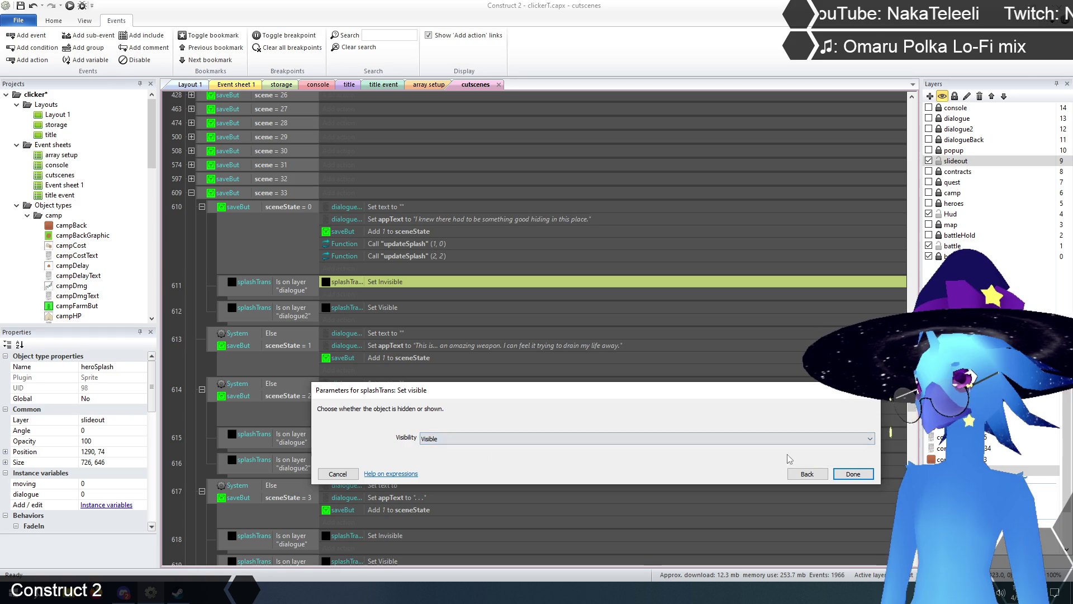
click(844, 474)
double_click(394, 308)
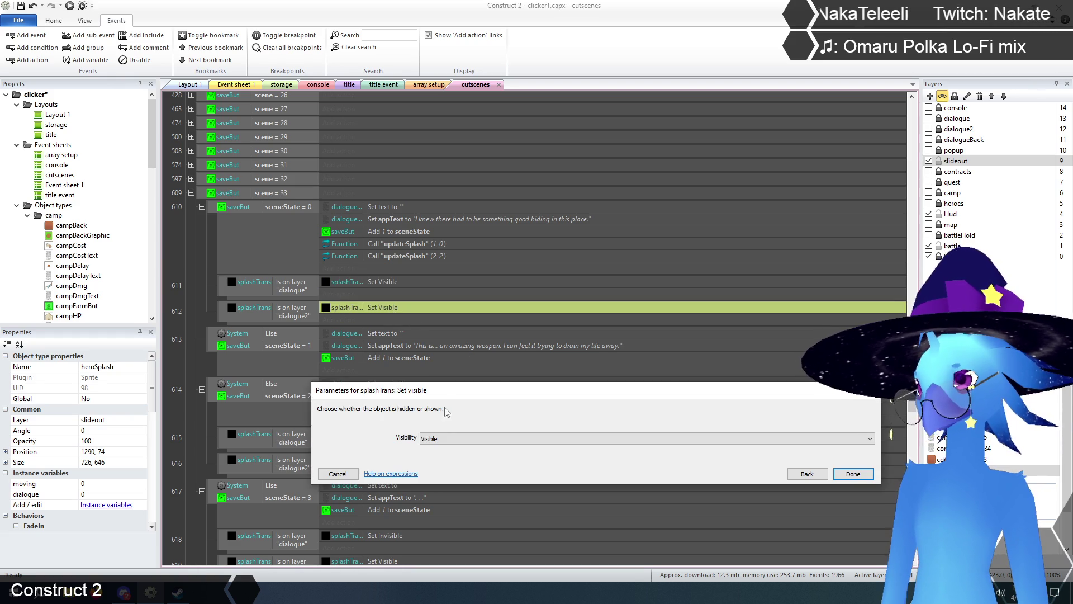
click(446, 439)
click(449, 450)
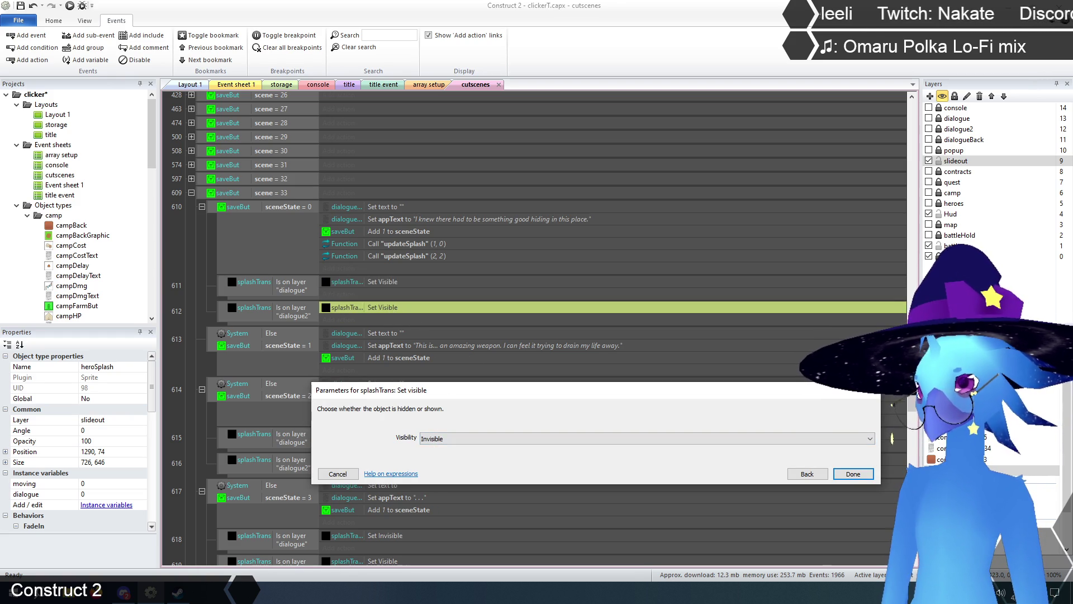
click(845, 475)
click(190, 283)
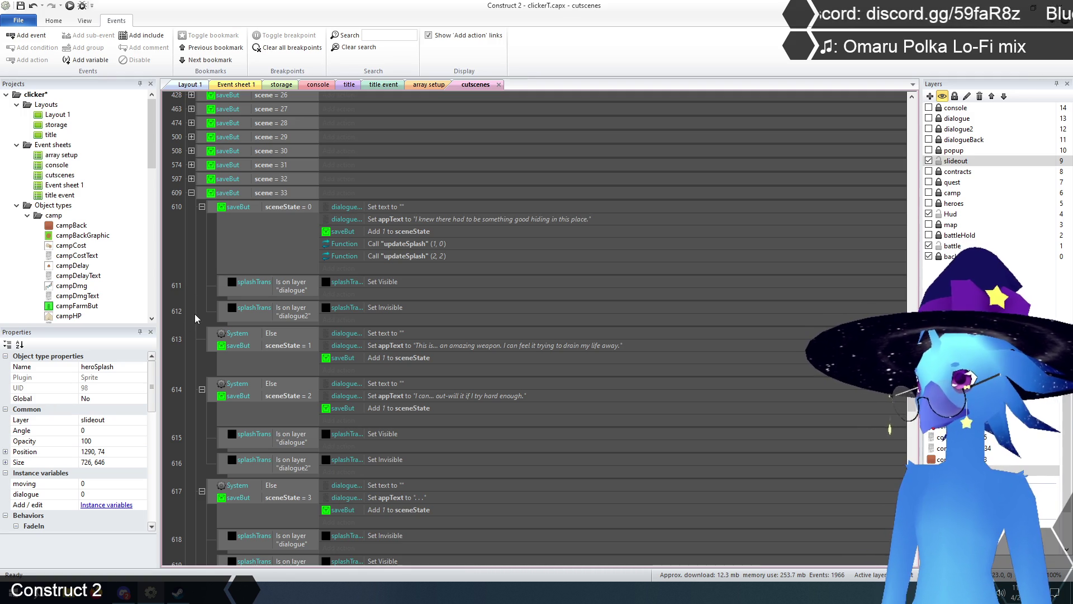
Make row 615 set splashTrans Invisible and row 616 set it Visible.
scroll(537, 318, down, 2)
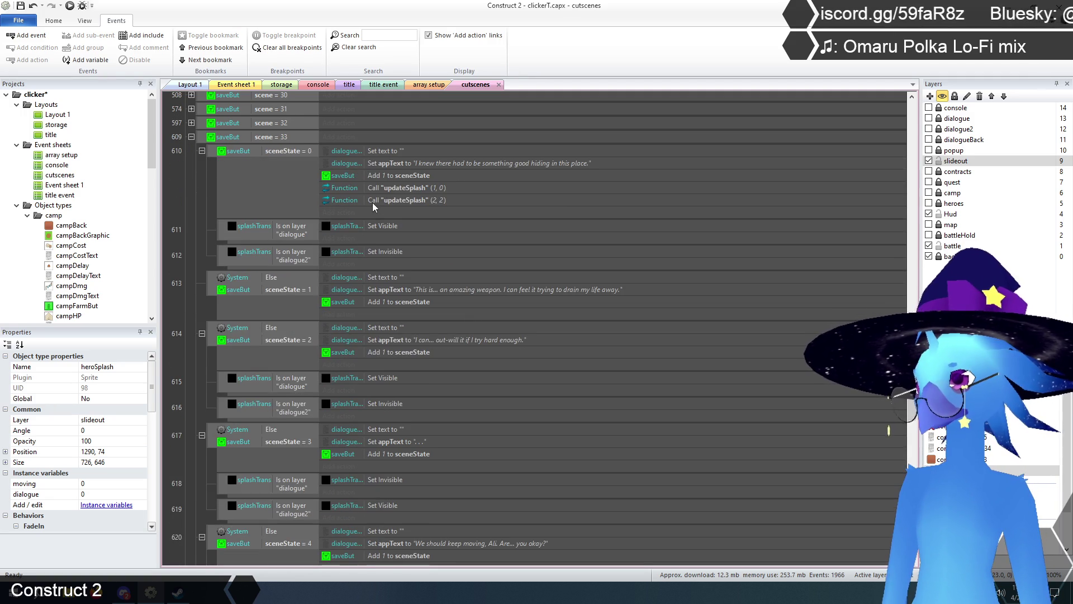
double_click(389, 378)
click(445, 439)
click(434, 450)
key(Return)
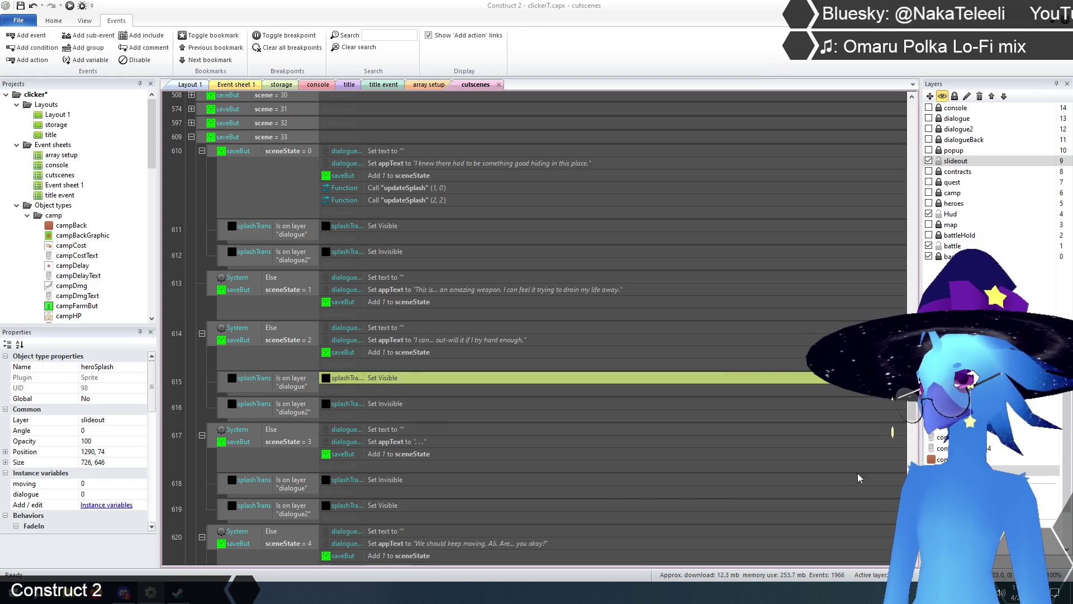
double_click(377, 412)
click(450, 438)
click(448, 459)
click(853, 474)
click(189, 361)
Move dialogue-layer events 615 and 616 up under event 613.
scroll(203, 397, up, 2)
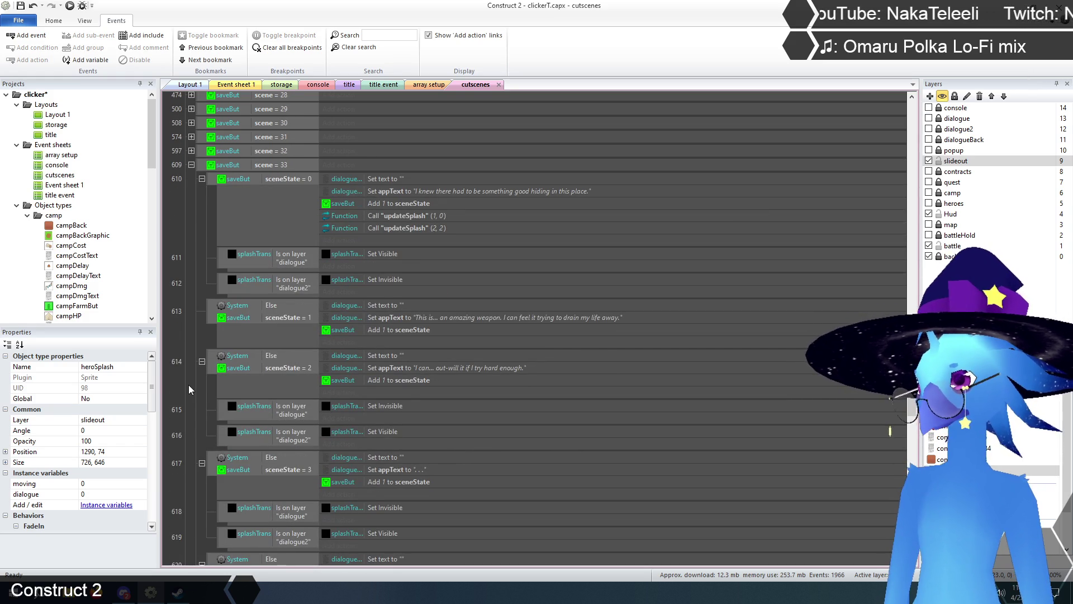
click(230, 417)
shift+click(225, 438)
mouse_move(228, 415)
mouse_down()
mouse_move(235, 345)
mouse_move(281, 333)
mouse_up()
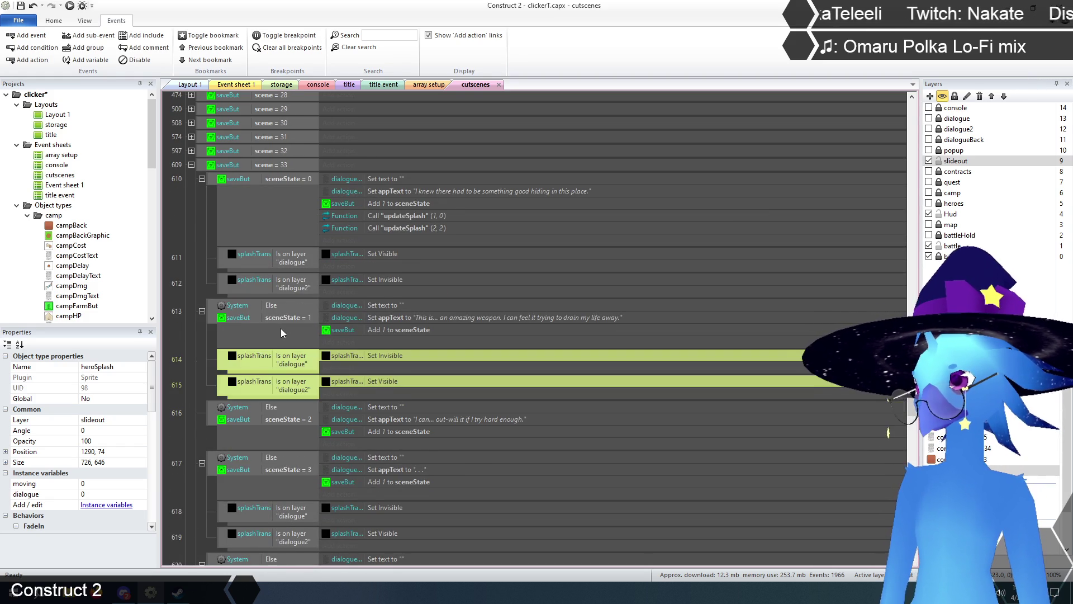
click(194, 373)
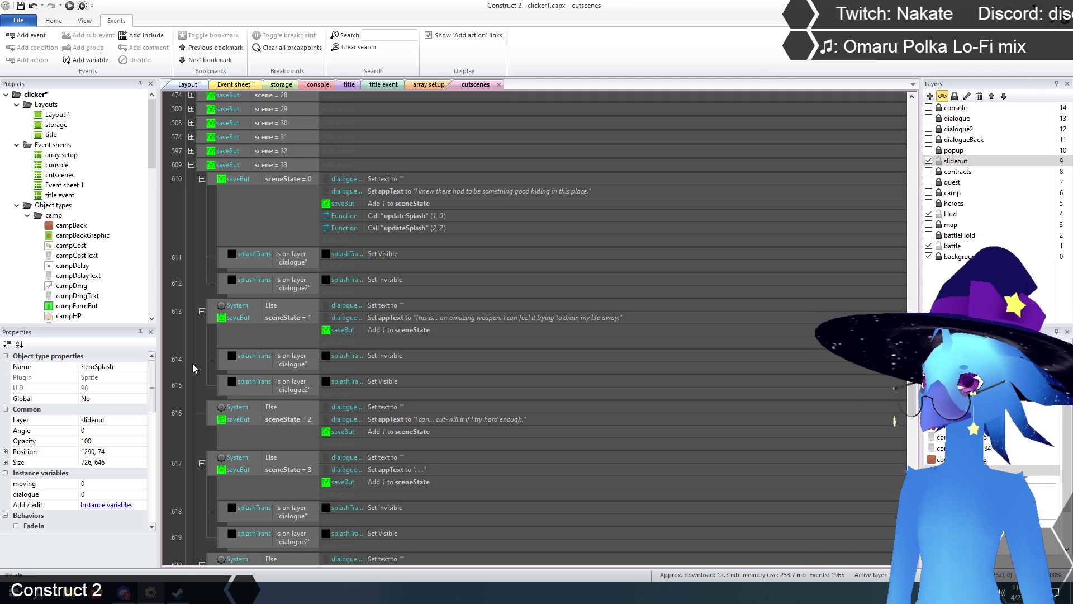
scroll(200, 353, down, 2)
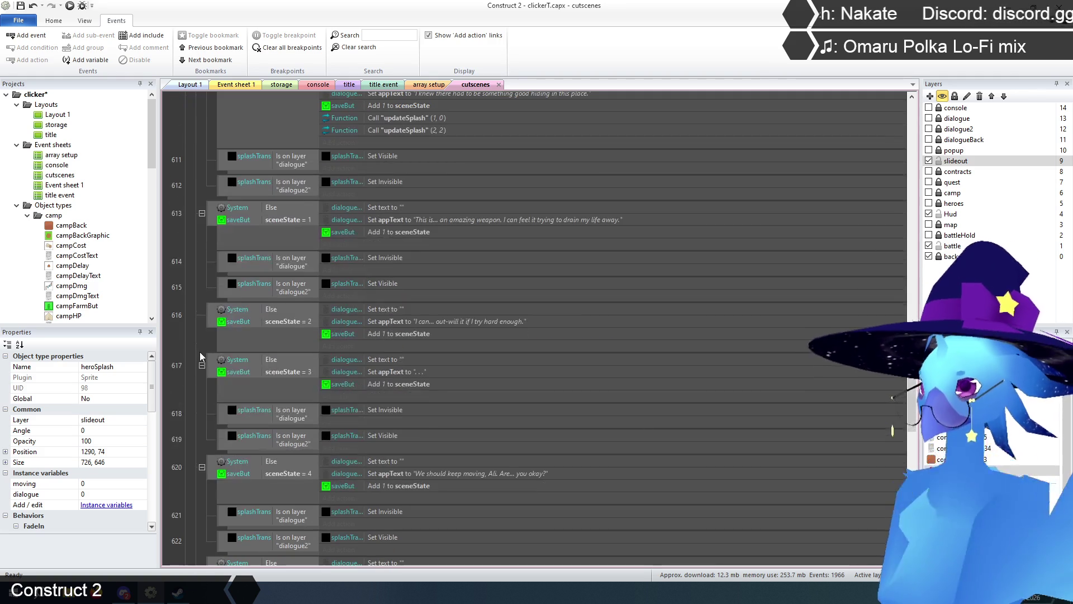
Paste a copy of the updateSplash (2, 2) call into event 617.
scroll(199, 351, down, 3)
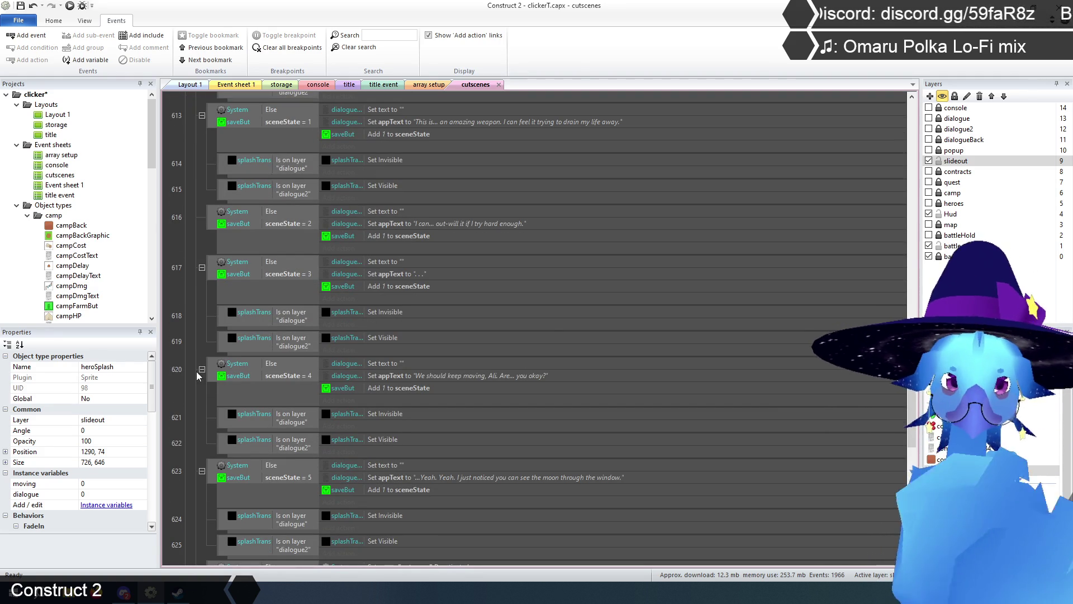
scroll(196, 352, up, 1)
click(469, 294)
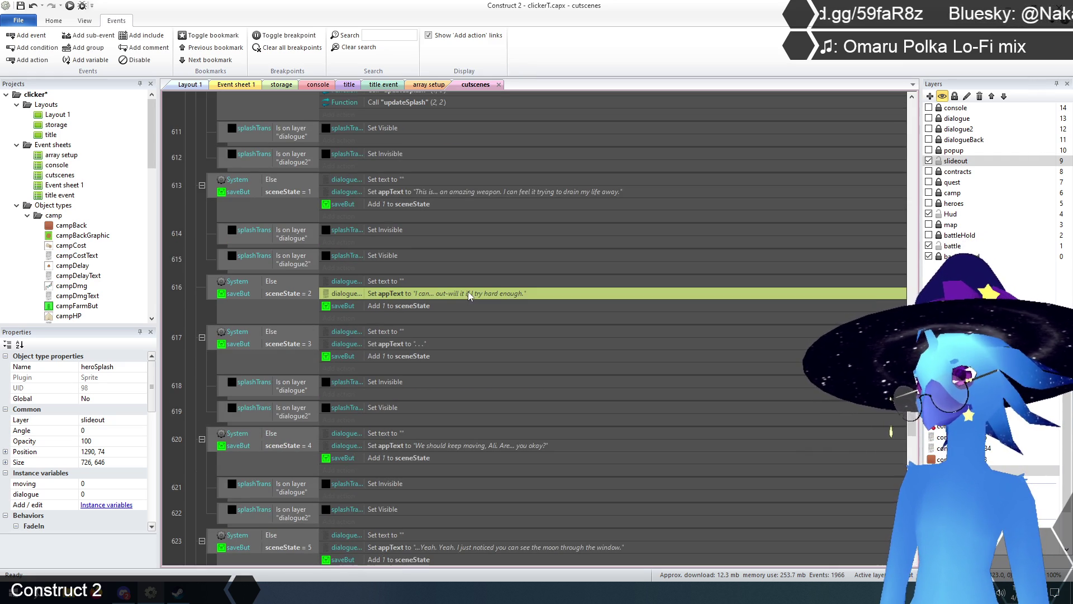
click(202, 314)
scroll(187, 302, down, 1)
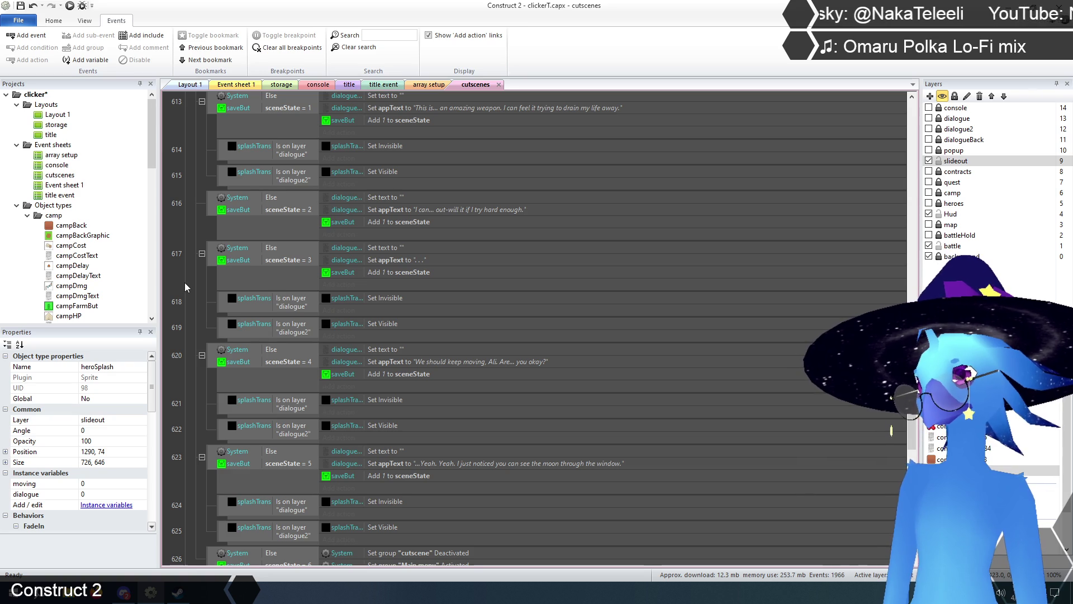
click(390, 262)
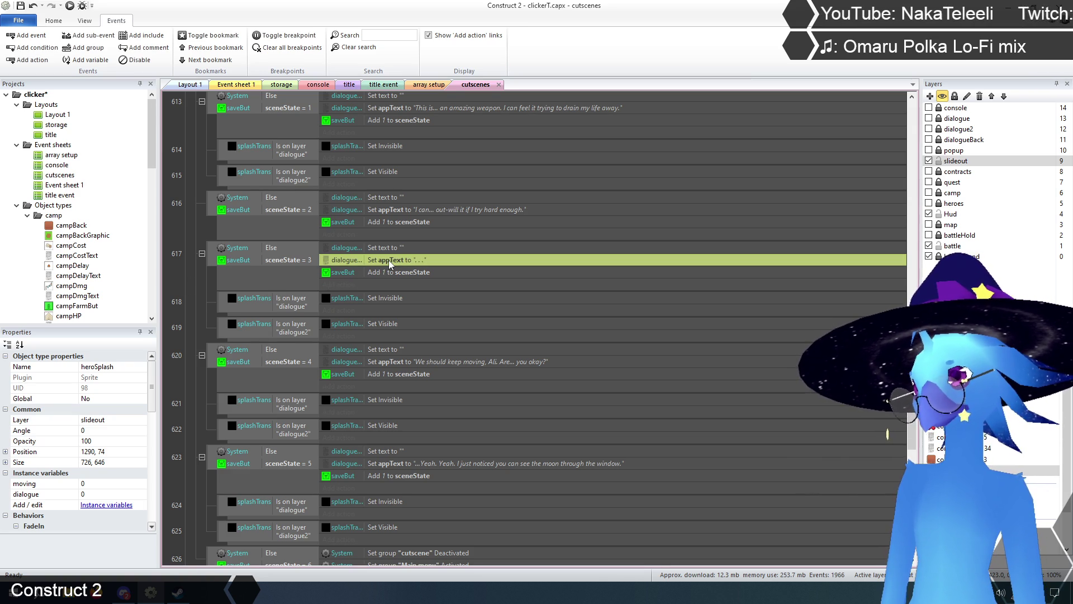
scroll(391, 263, up, 5)
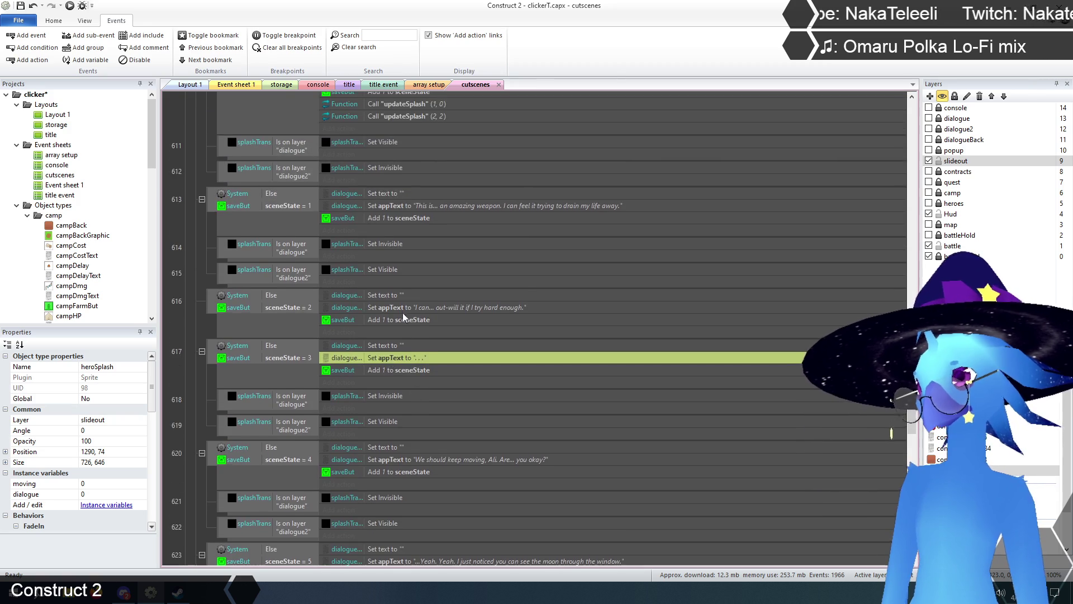
click(415, 216)
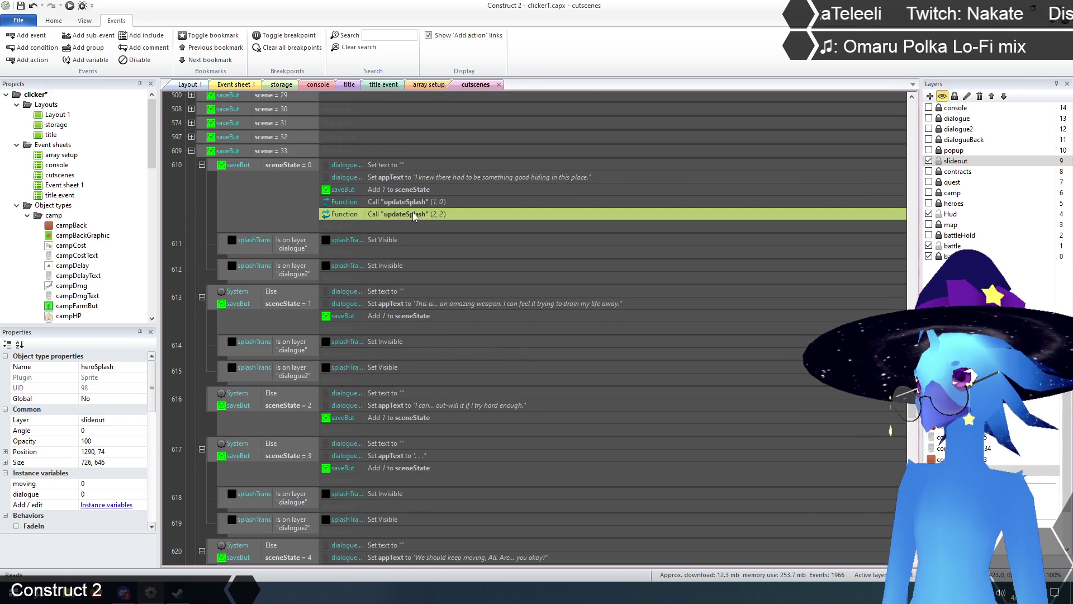
scroll(417, 288, down, 5)
click(402, 286)
key(ctrl+v)
scroll(370, 307, up, 5)
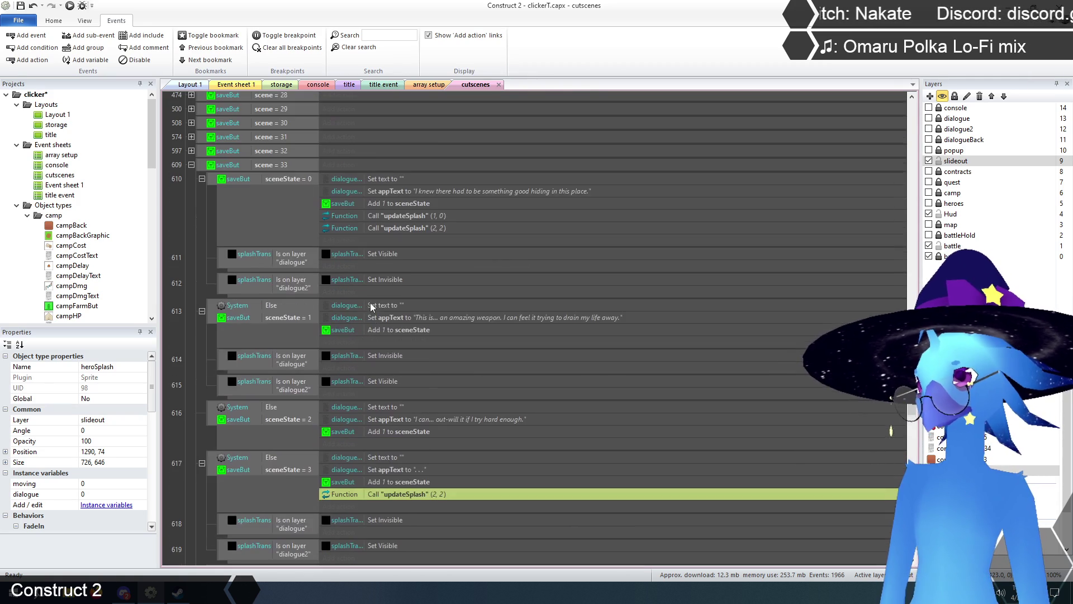
scroll(384, 271, down, 5)
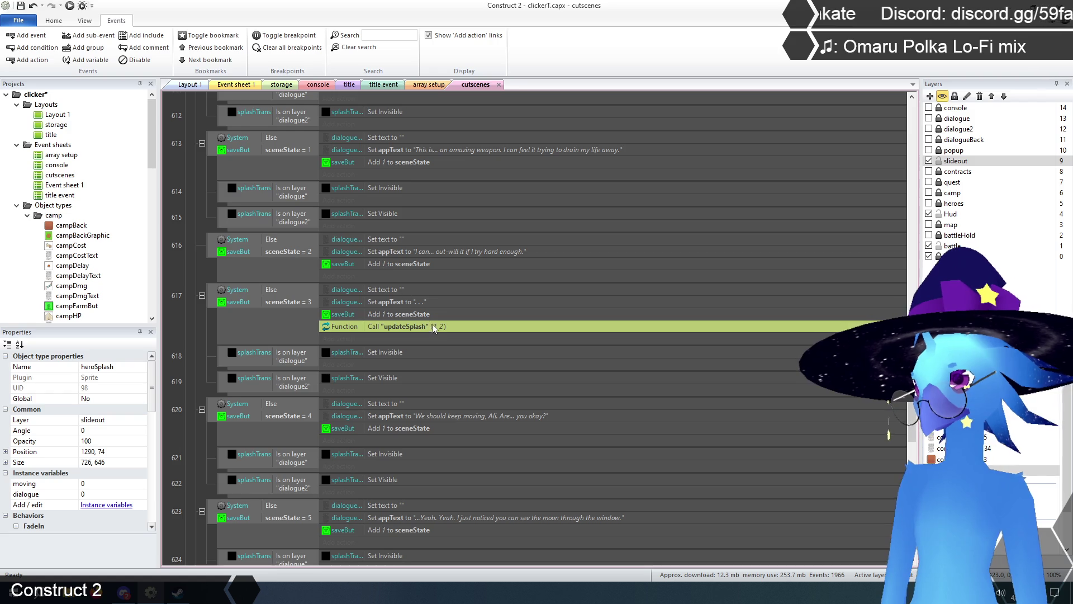
Change the pasted call's parameters to (2, 1).
double_click(434, 328)
click(454, 470)
text(1)
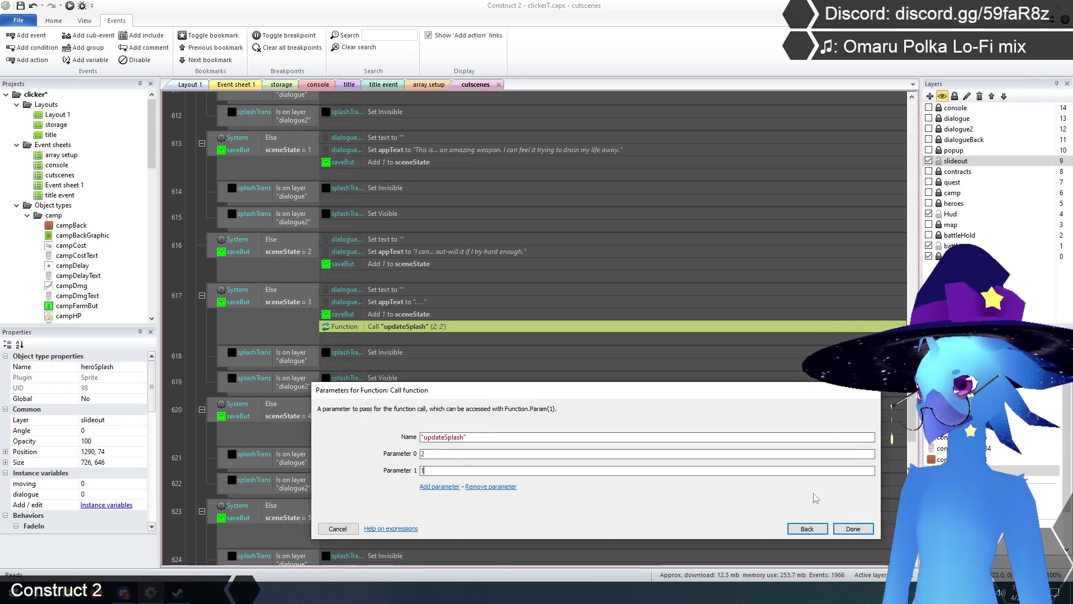
click(853, 529)
click(201, 323)
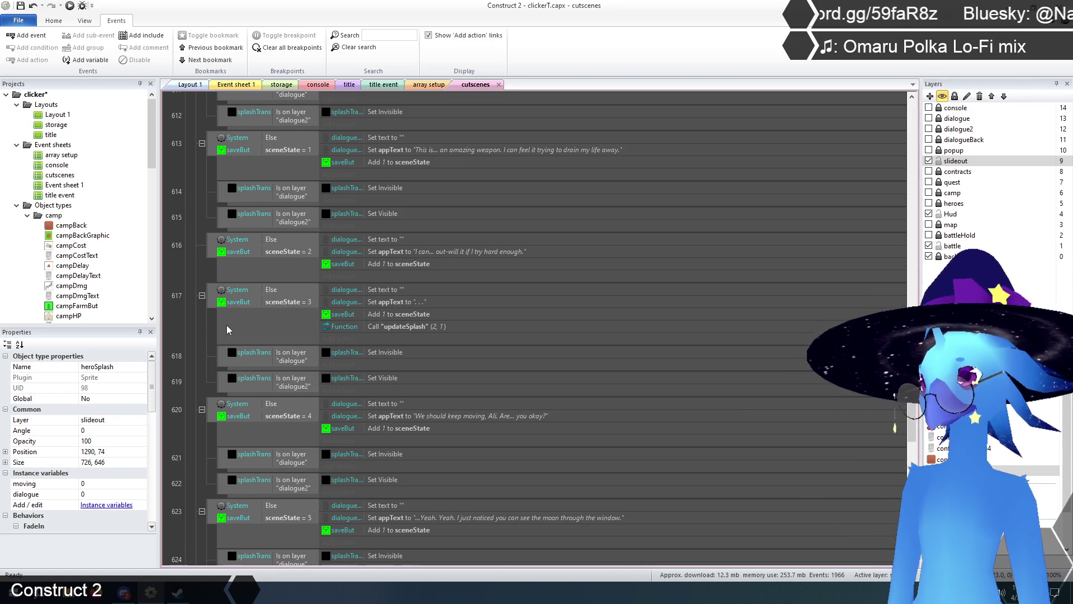
scroll(248, 330, down, 1)
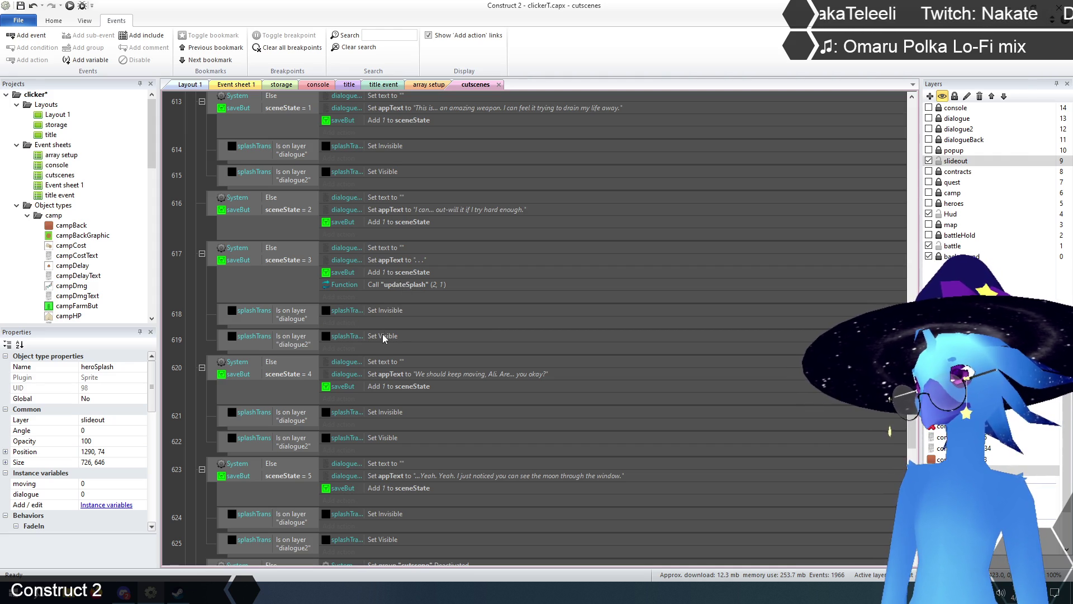
scroll(379, 336, up, 2)
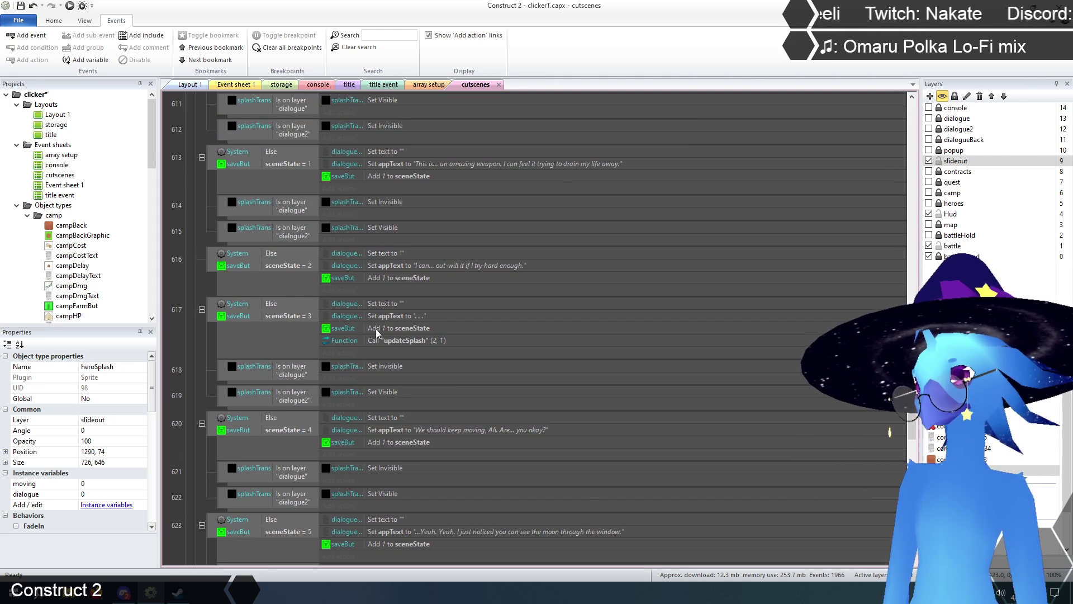
scroll(377, 331, down, 3)
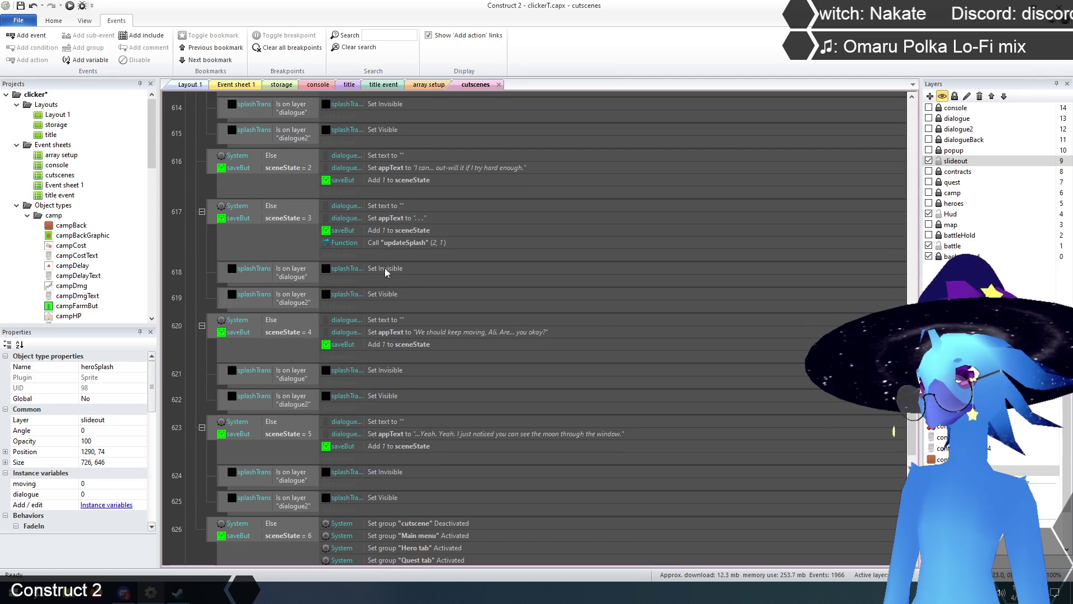
click(228, 278)
Delete splashTrans layer-check events 618 and 619.
shift+click(222, 298)
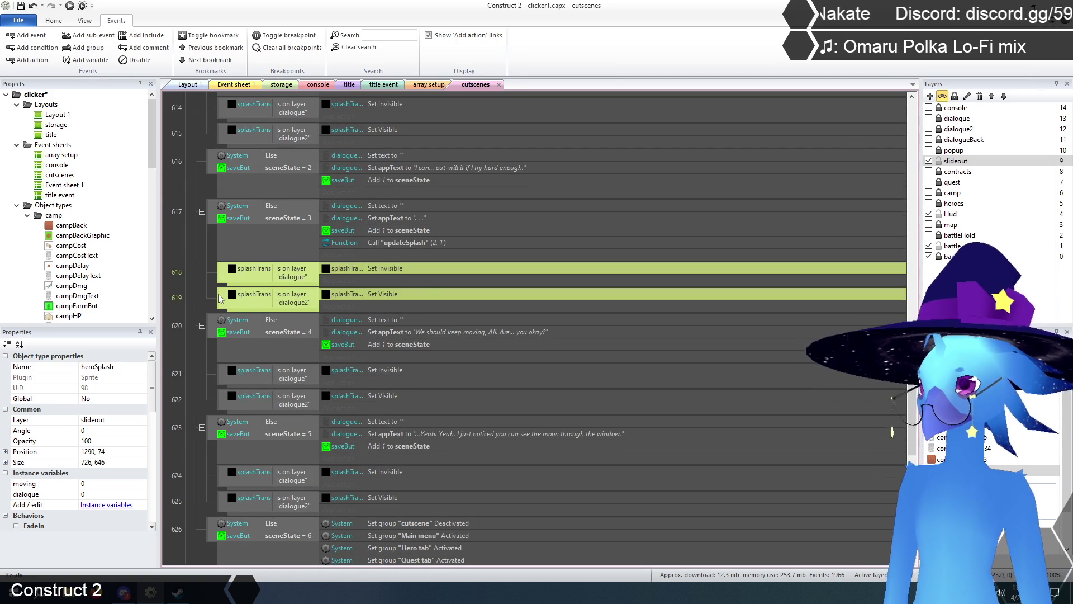
key(Delete)
scroll(211, 351, up, 3)
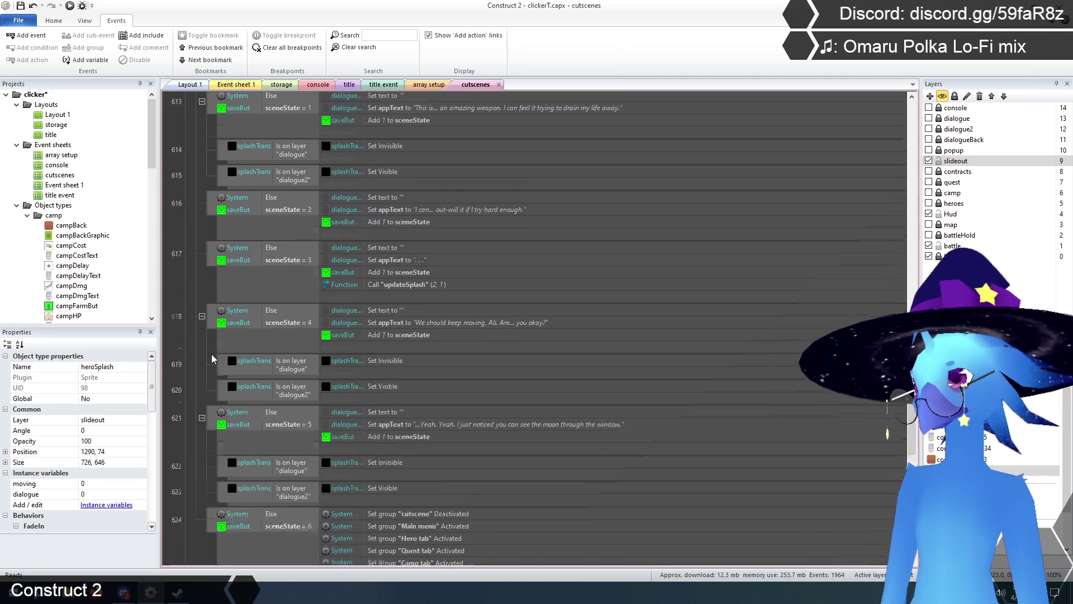
scroll(213, 357, up, 1)
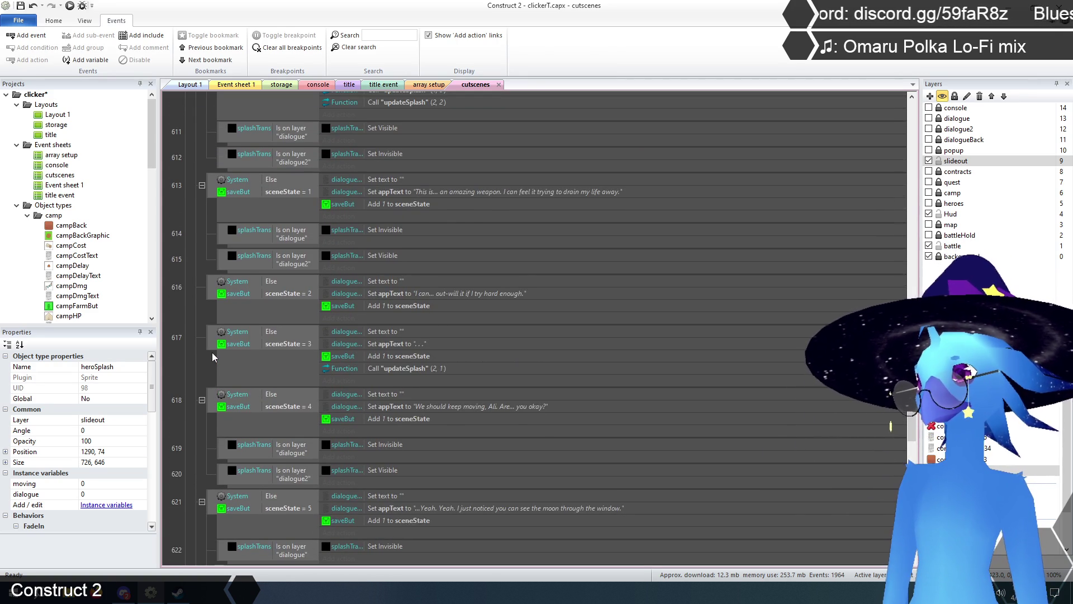
scroll(212, 358, down, 2)
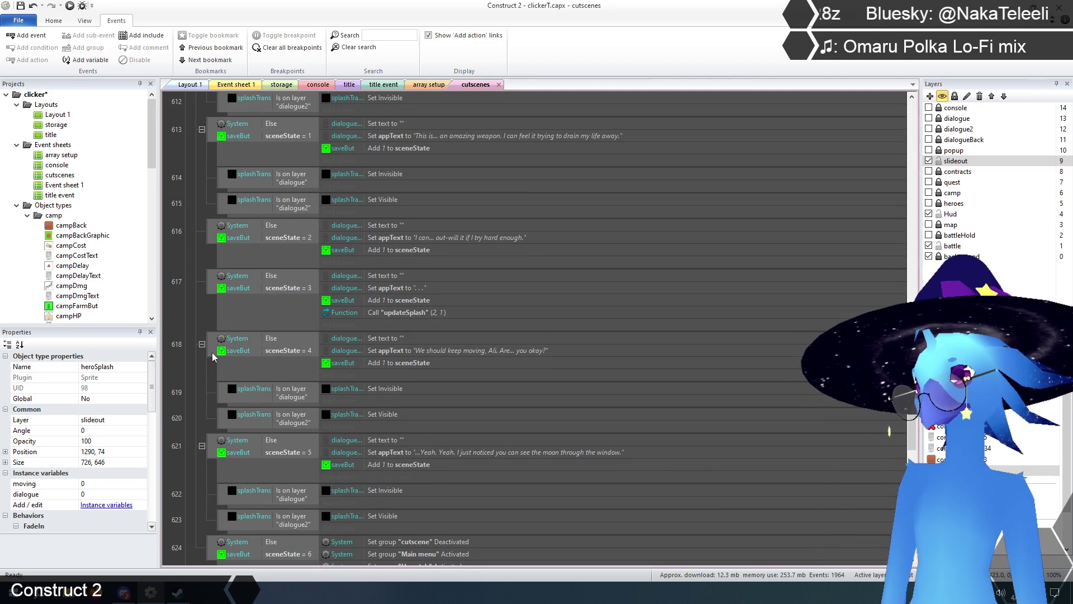
scroll(212, 357, down, 1)
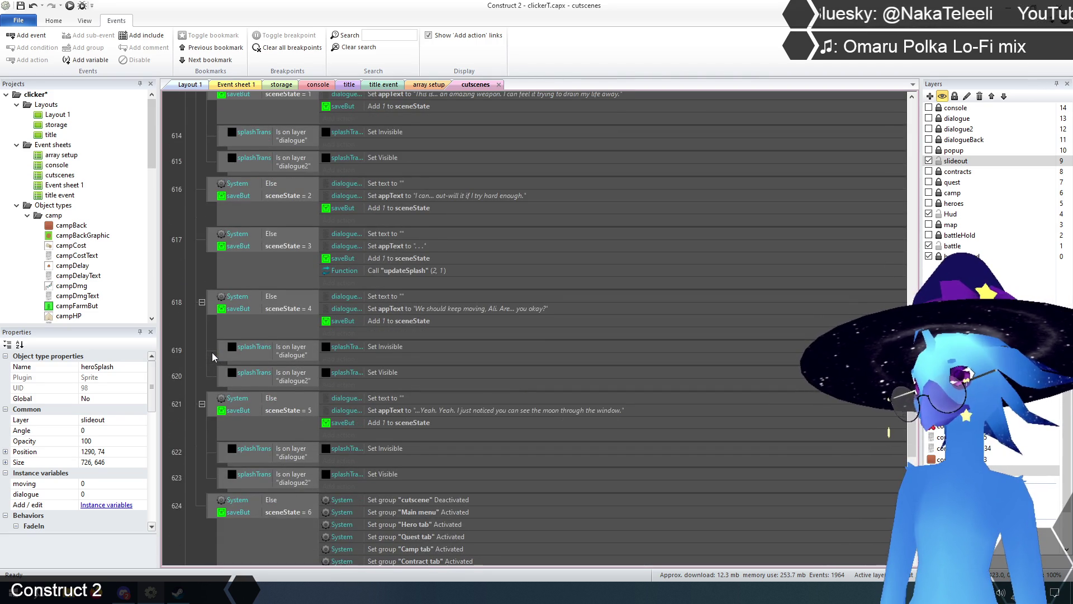
scroll(213, 352, up, 1)
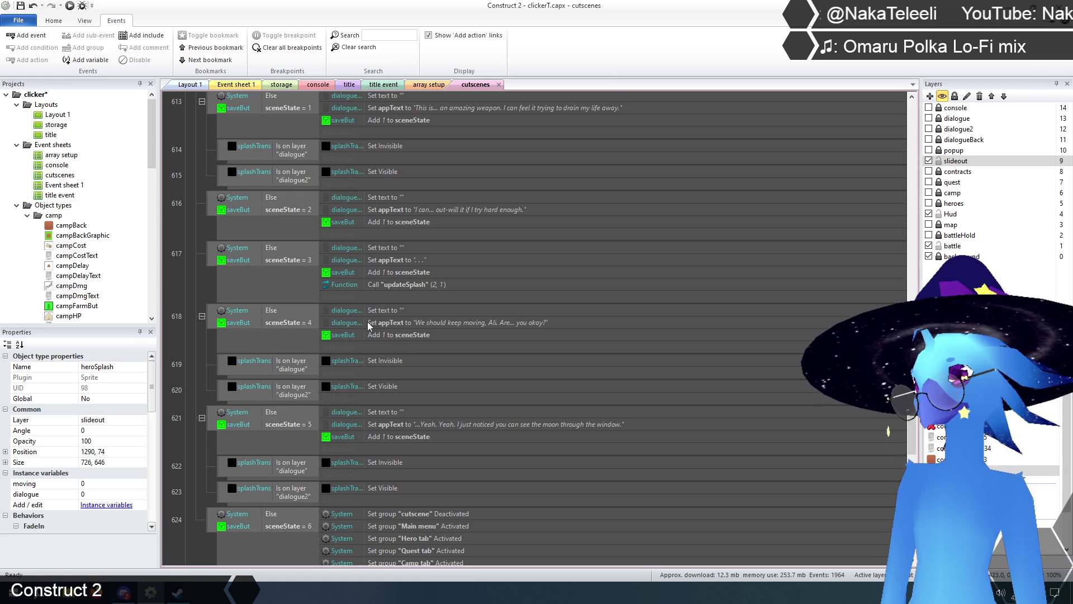
scroll(368, 327, down, 1)
scroll(364, 323, up, 1)
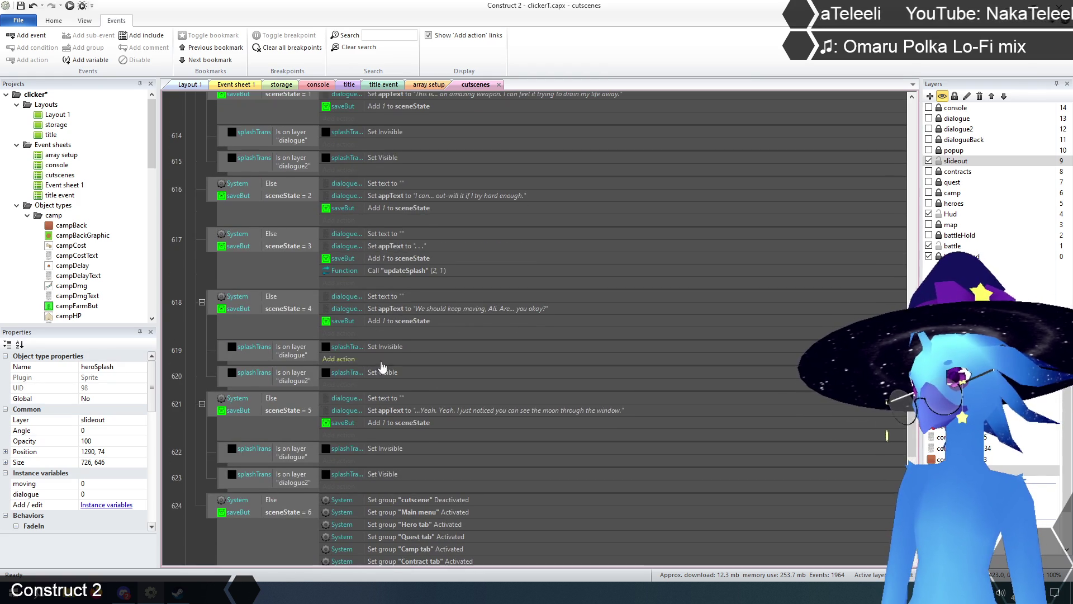
Set splashTrans Invisible on dialogue2 (event 620) and Visible on dialogue (event 619).
double_click(384, 375)
click(452, 440)
click(446, 455)
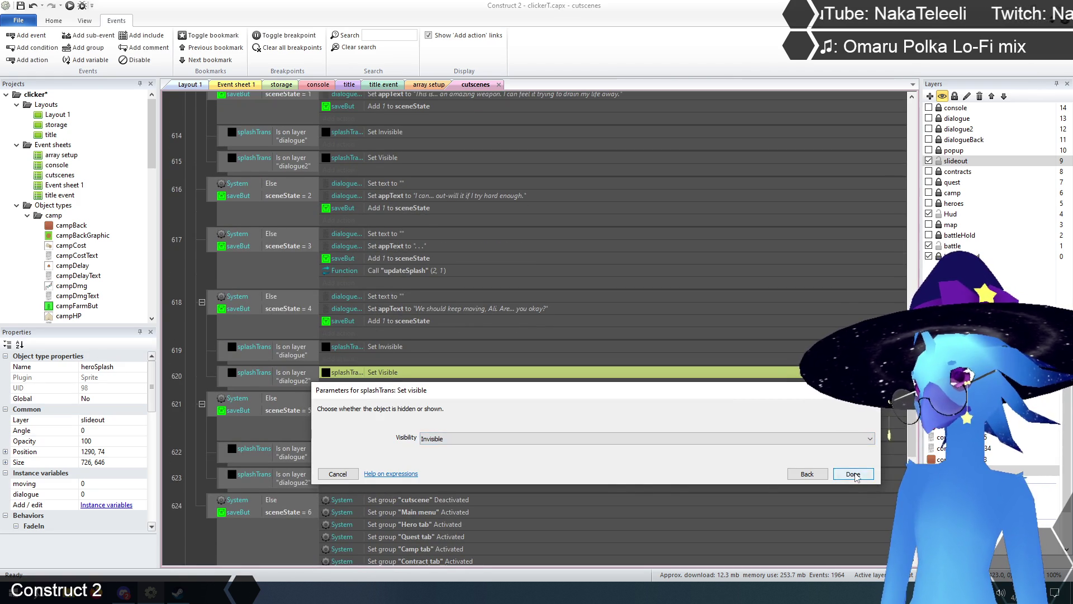
click(853, 473)
click(439, 439)
click(440, 457)
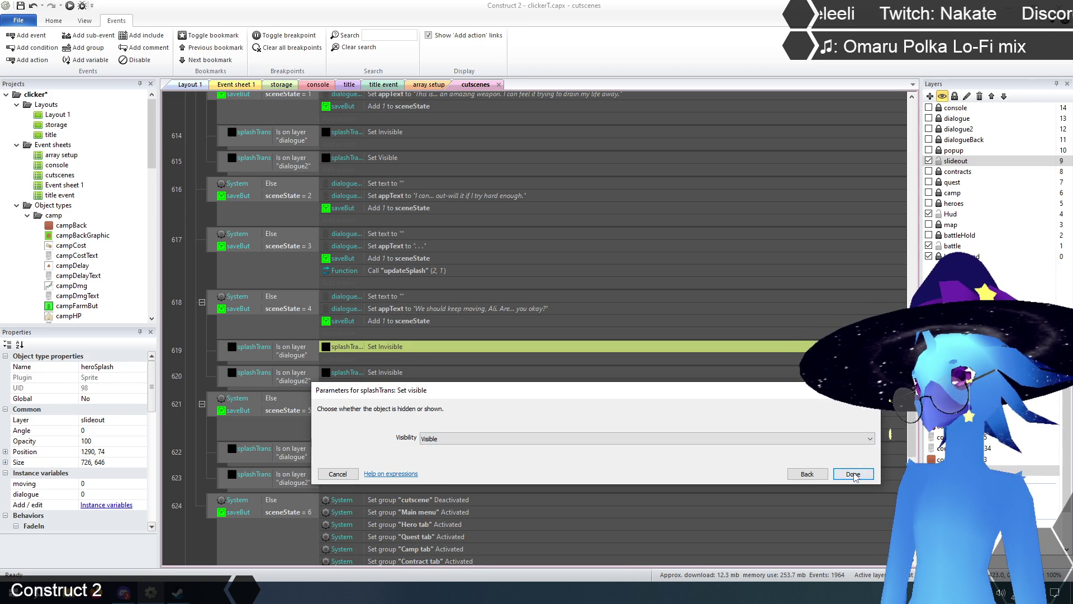
click(850, 474)
click(213, 348)
scroll(213, 348, down, 1)
scroll(214, 350, down, 1)
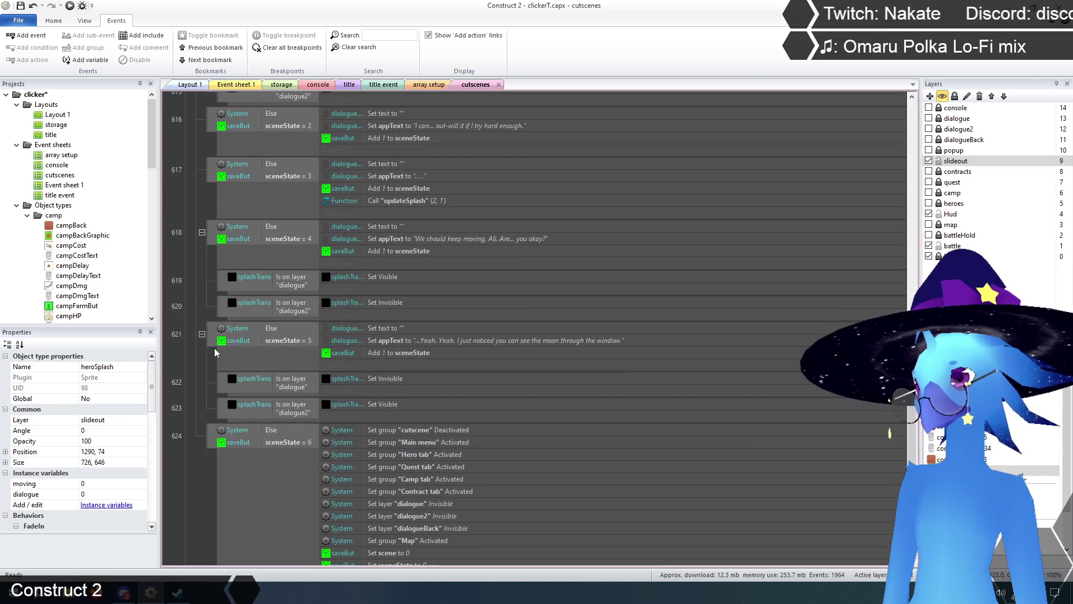
scroll(216, 352, up, 1)
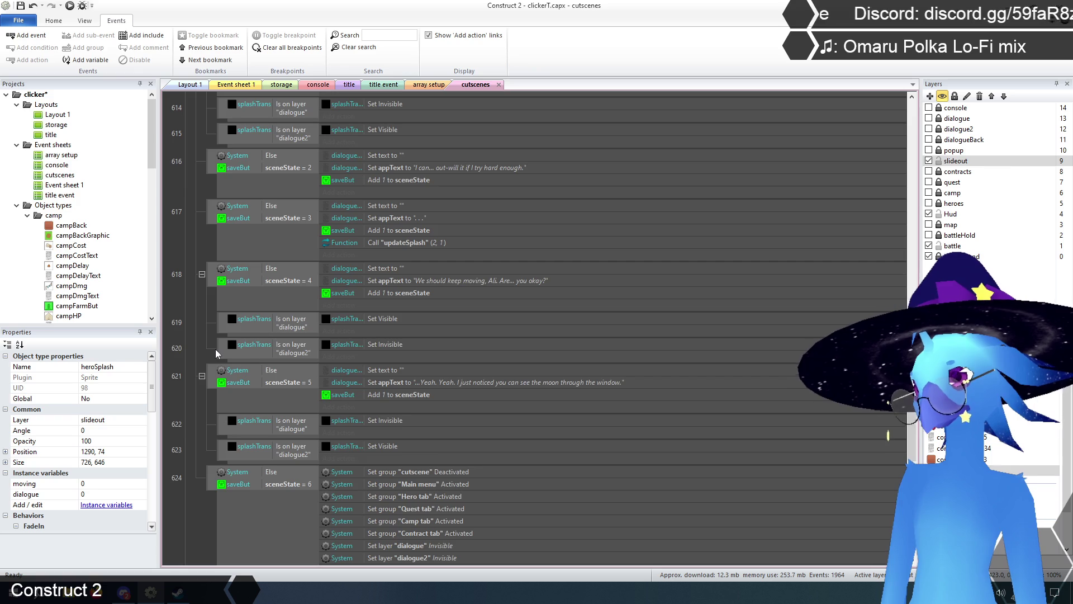
Save the project with Ctrl+S and move over to Event sheet 1.
scroll(215, 349, down, 2)
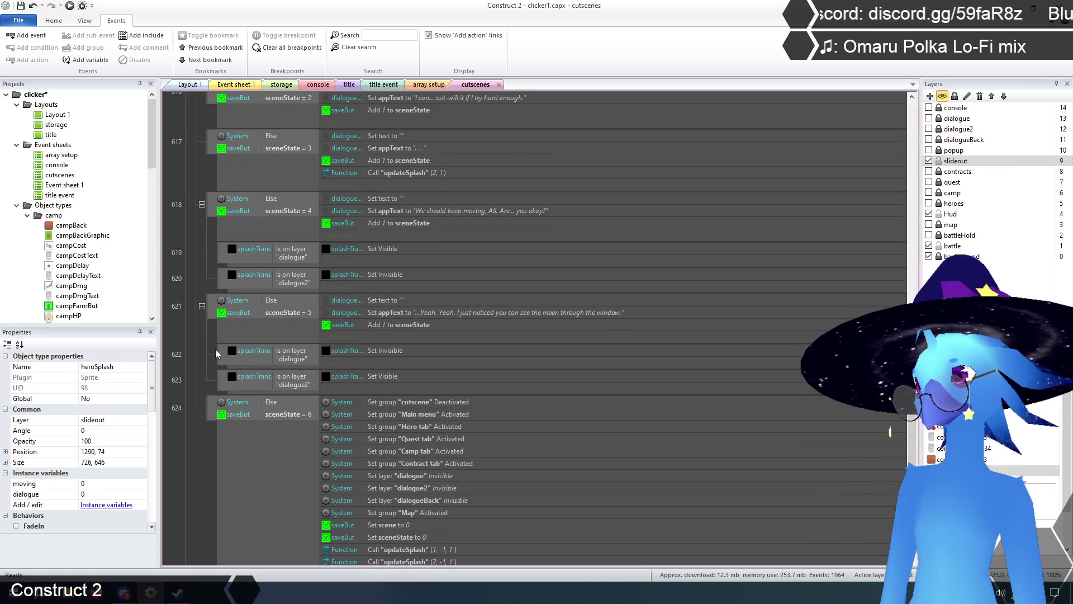
scroll(216, 349, down, 2)
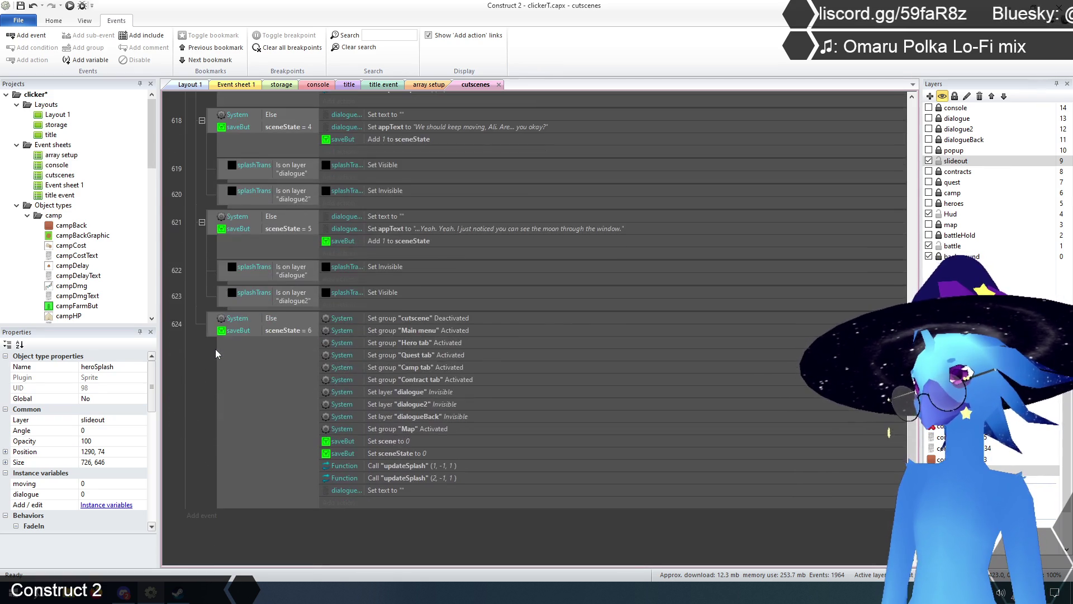
scroll(216, 350, up, 1)
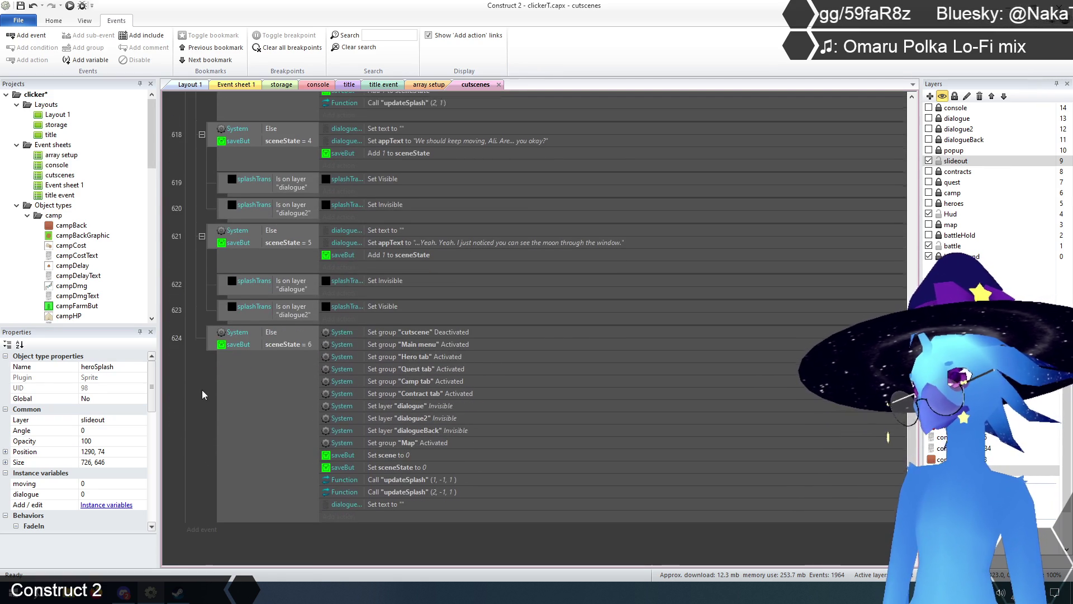
key(ctrl+s)
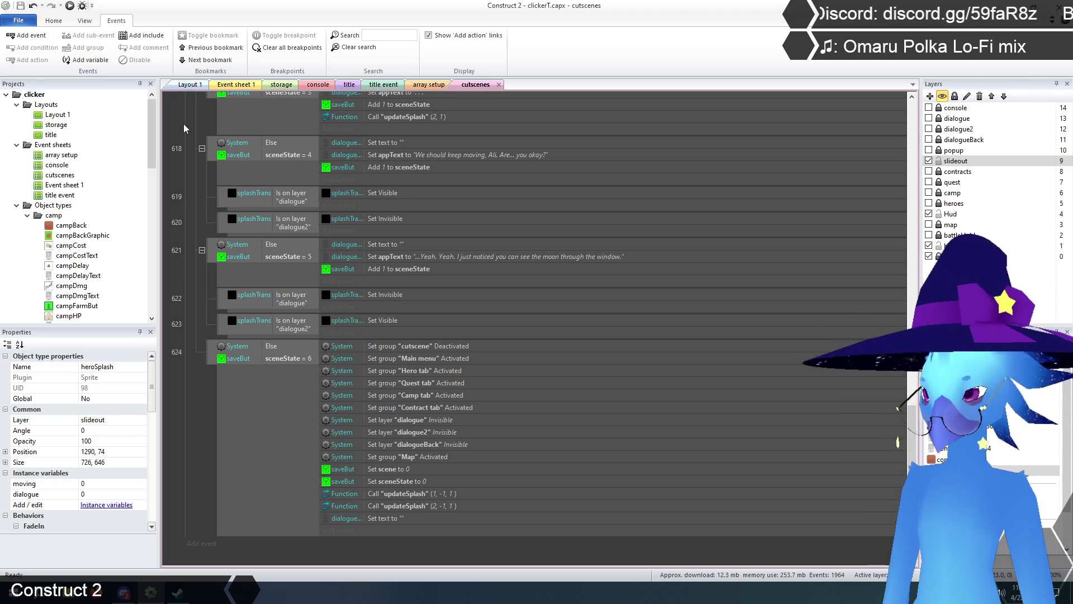
key(ctrl+Tab)
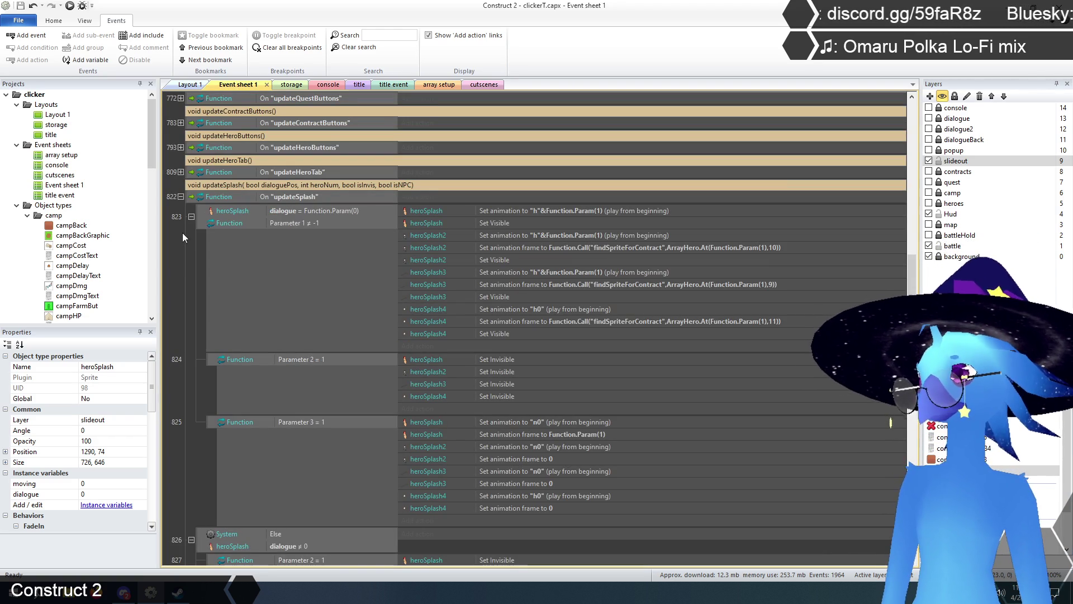
Collapse the updateSplash function and expand event 987, setupToolTip.
click(181, 197)
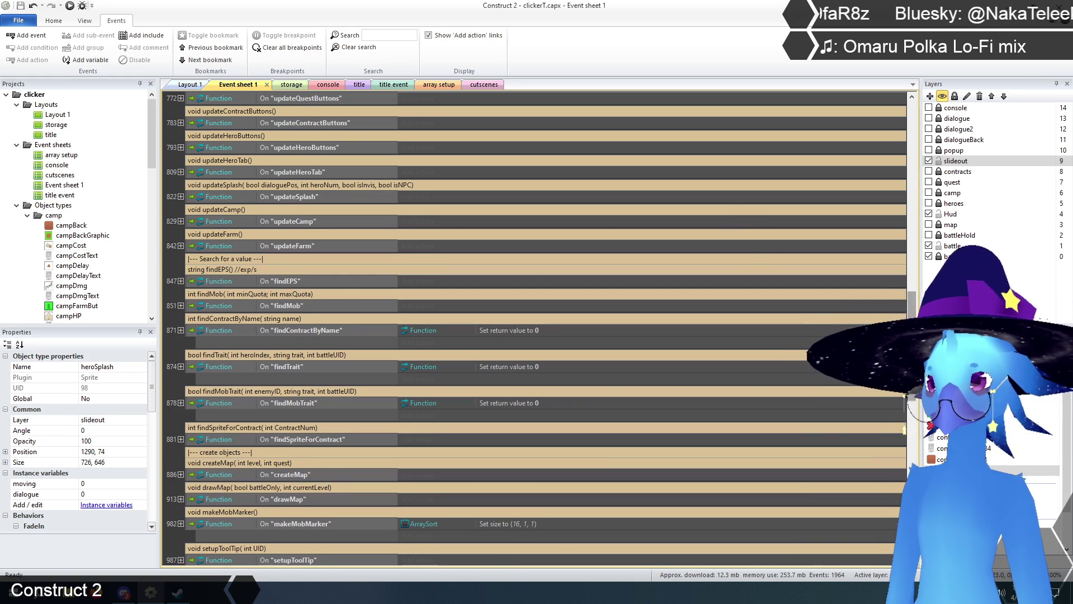
scroll(904, 430, down, 10)
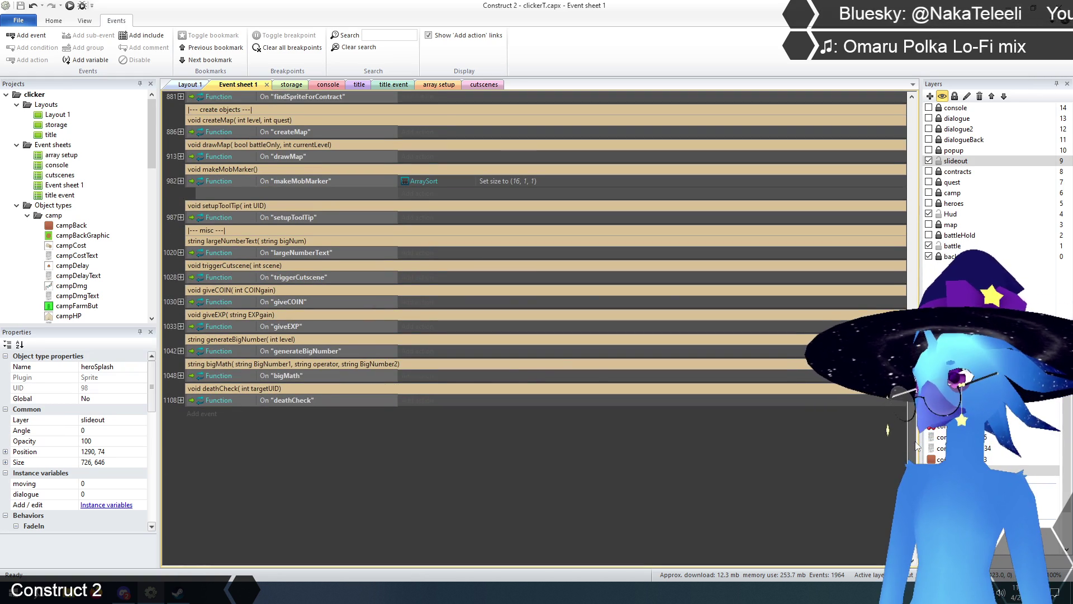
scroll(917, 445, up, 3)
scroll(885, 435, up, 7)
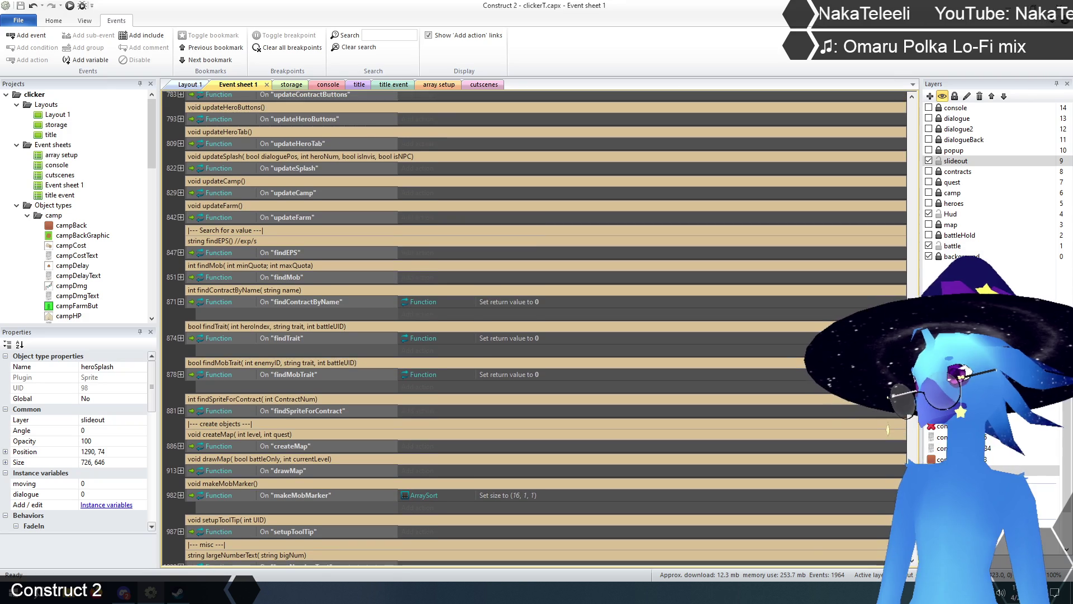
scroll(888, 429, up, 6)
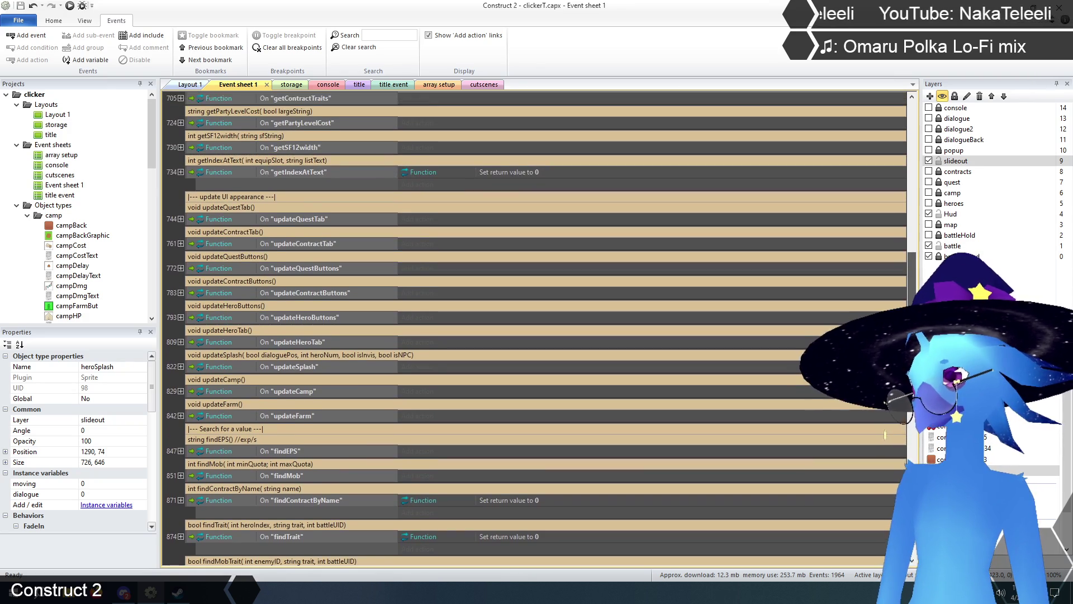
scroll(901, 273, up, 12)
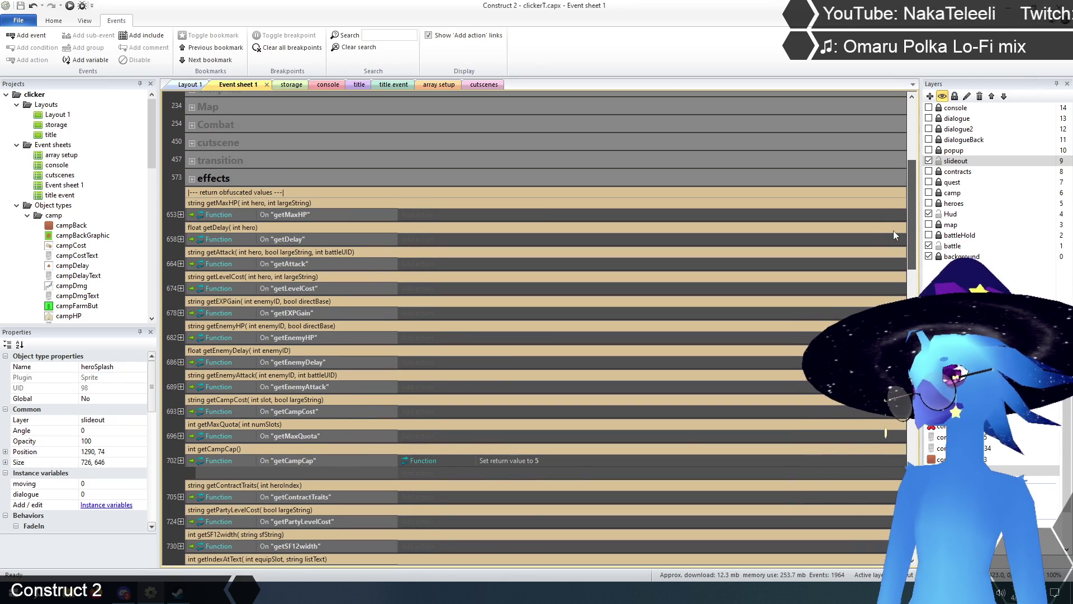
scroll(893, 230, down, 12)
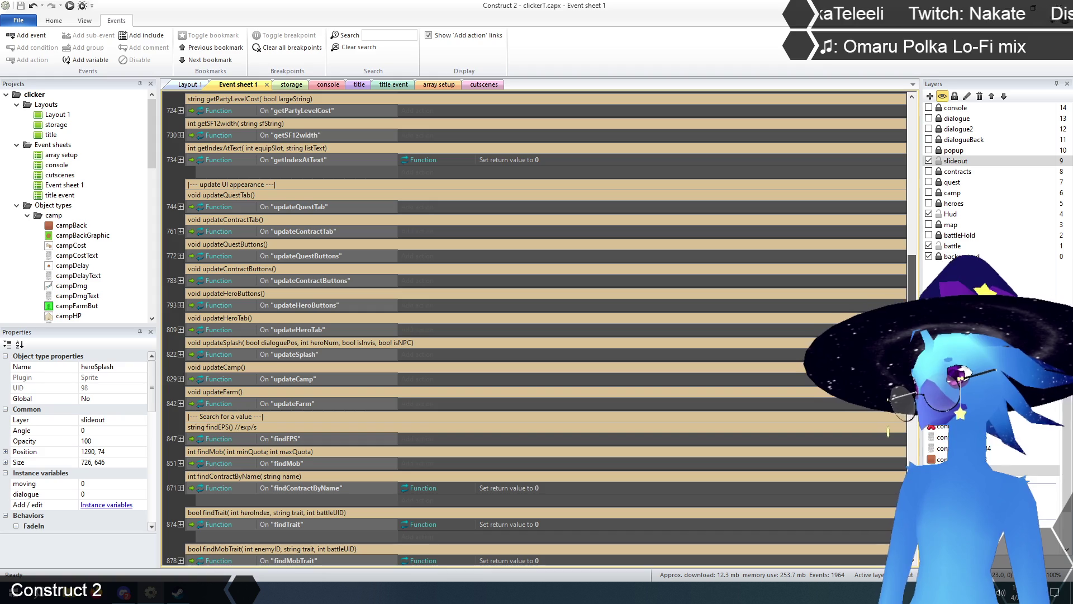
scroll(888, 432, down, 9)
scroll(888, 430, down, 3)
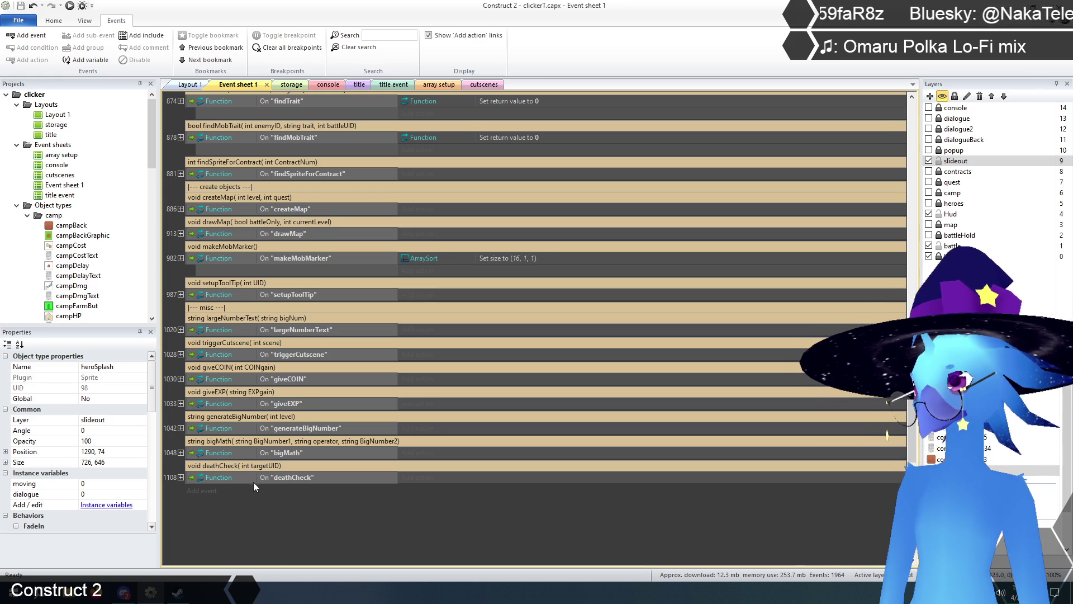
scroll(241, 500, up, 5)
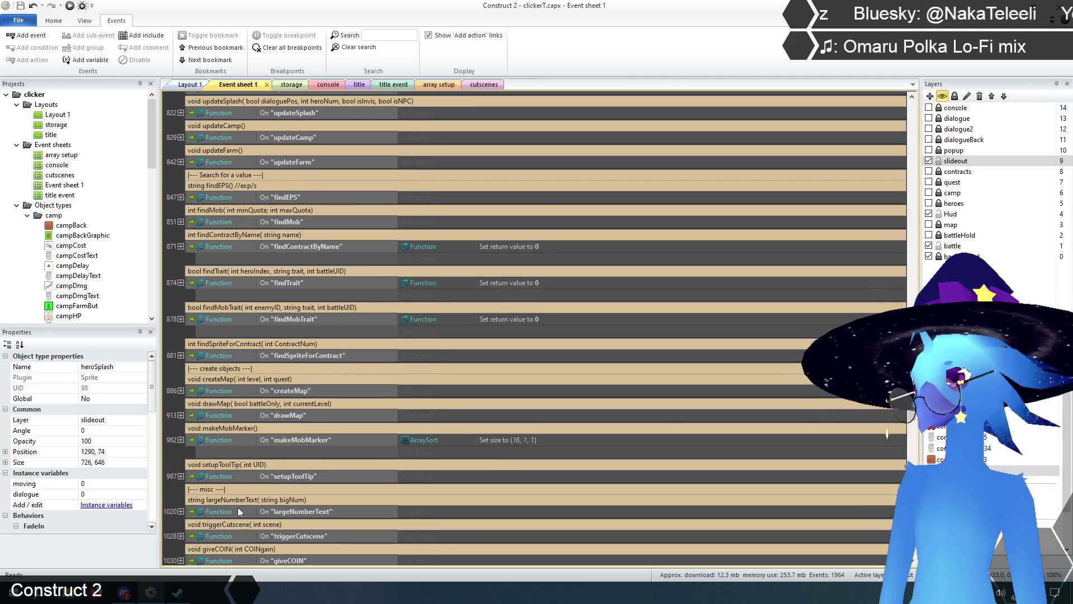
click(180, 475)
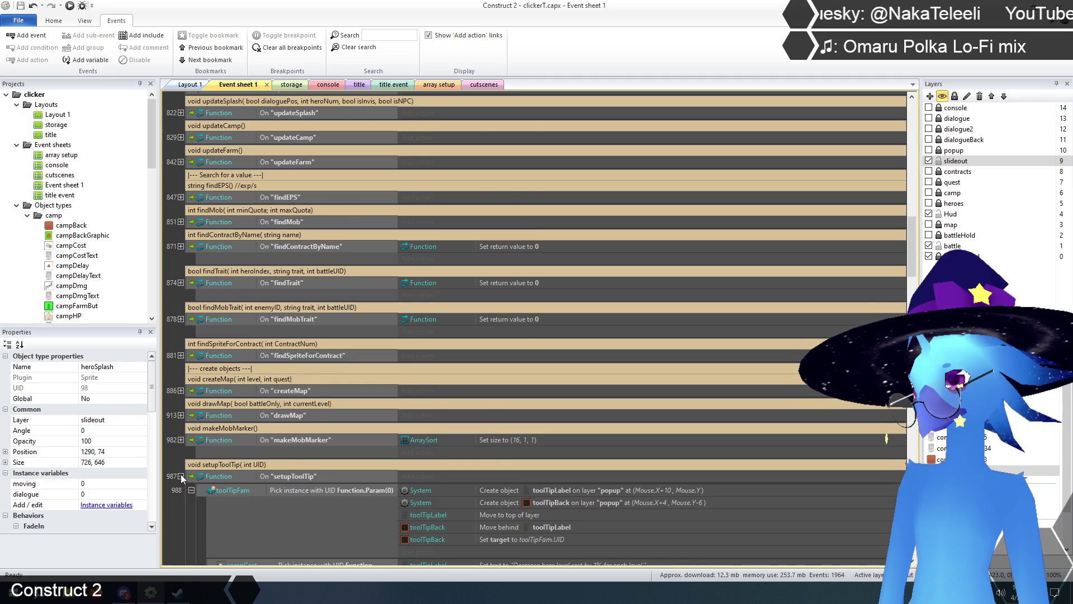
scroll(190, 474, down, 10)
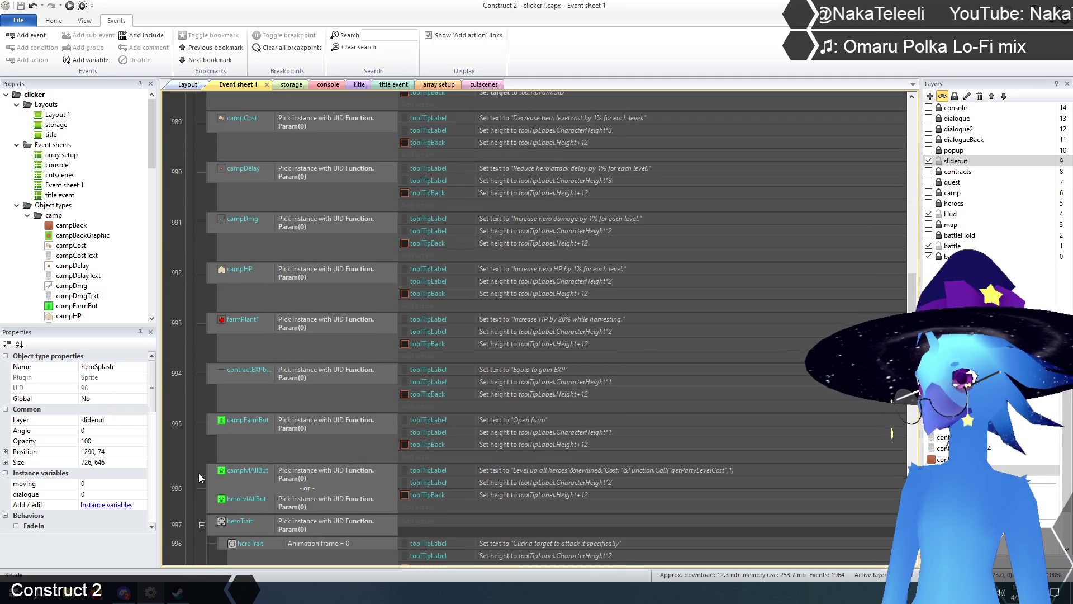
scroll(199, 473, down, 1)
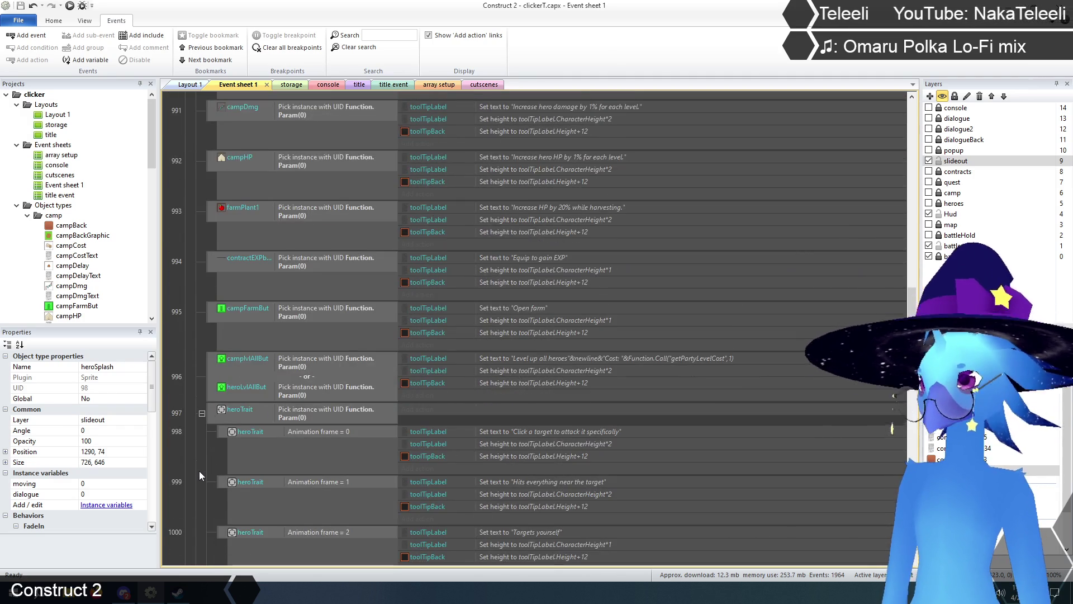
scroll(199, 473, up, 5)
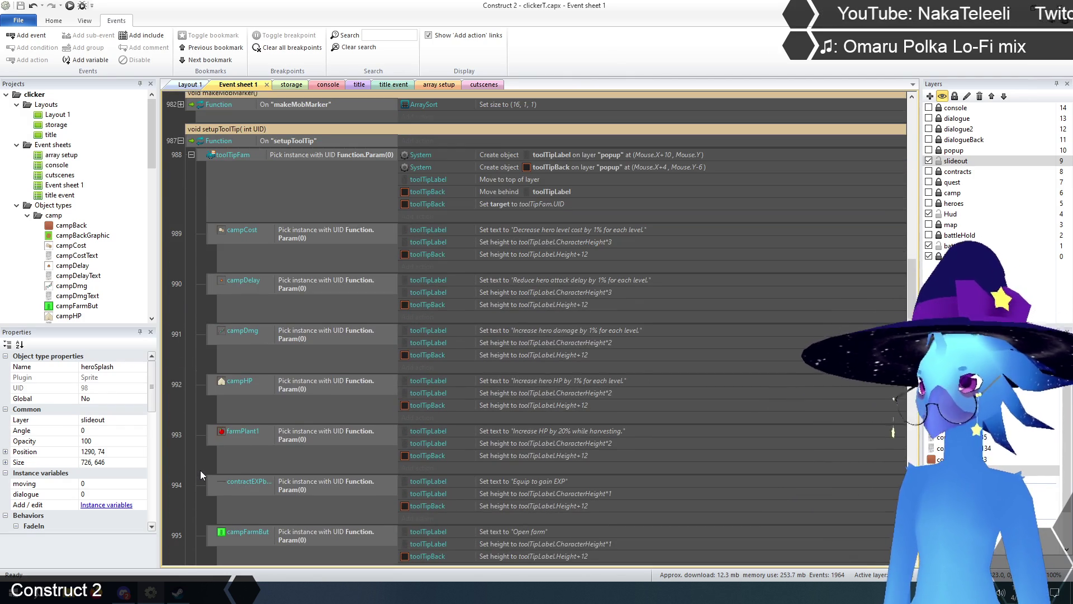
scroll(601, 256, down, 6)
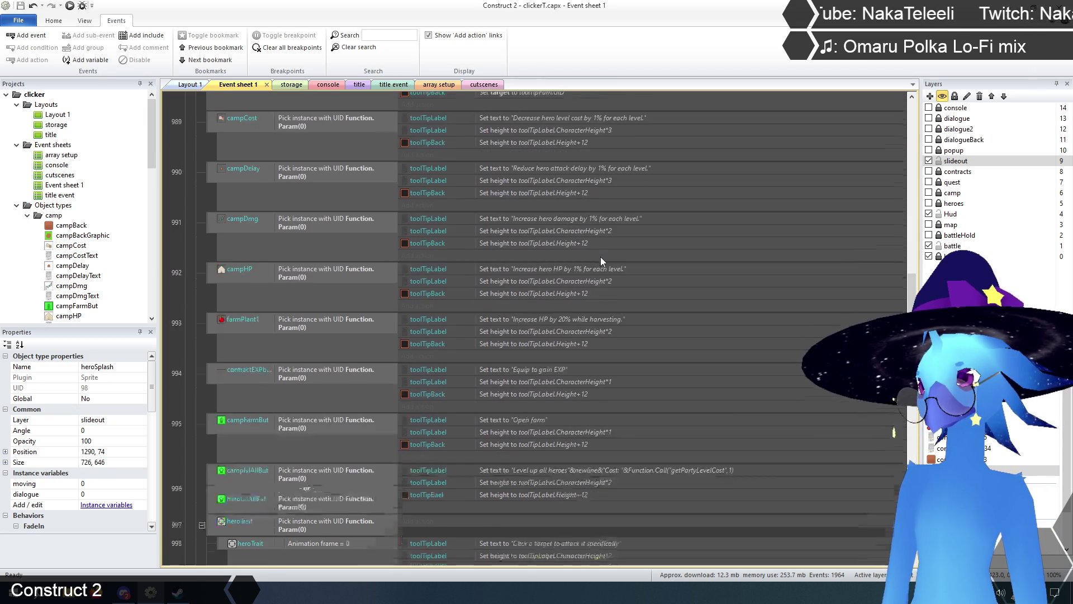
scroll(602, 261, down, 4)
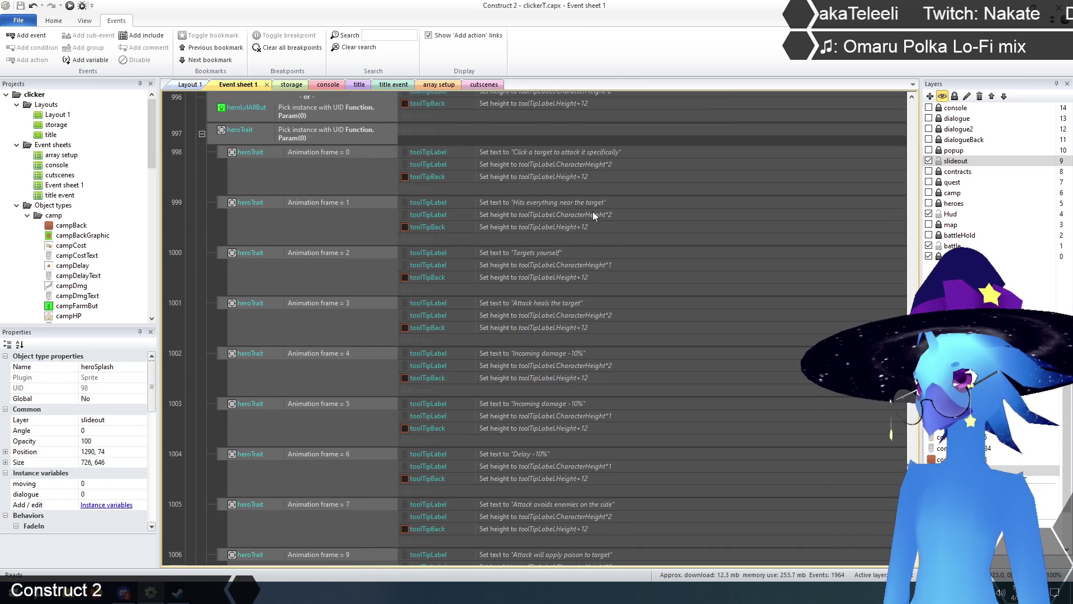
scroll(578, 164, down, 3)
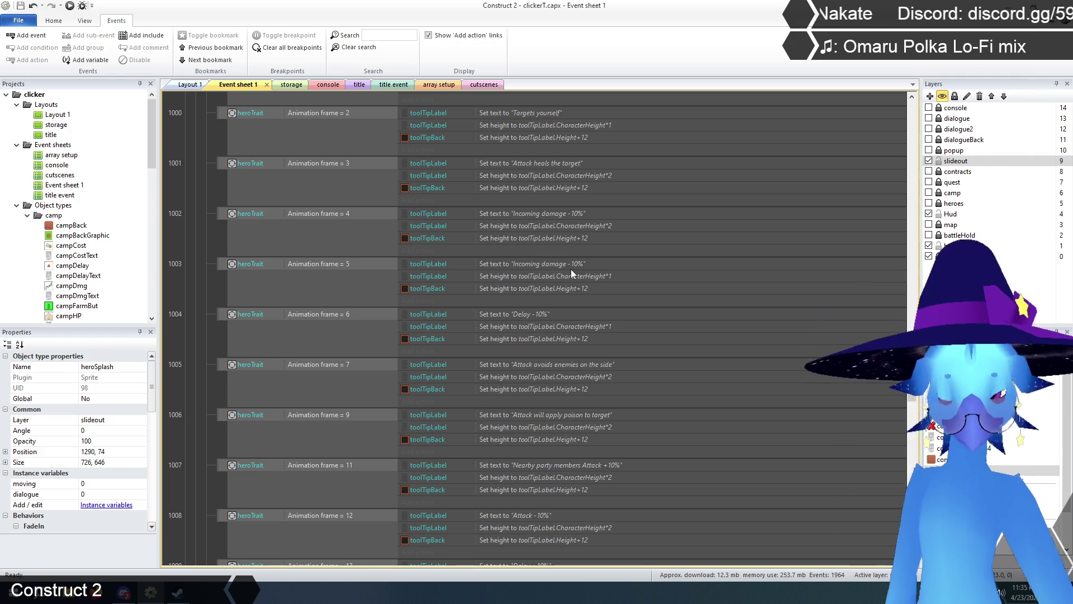
scroll(575, 269, down, 2)
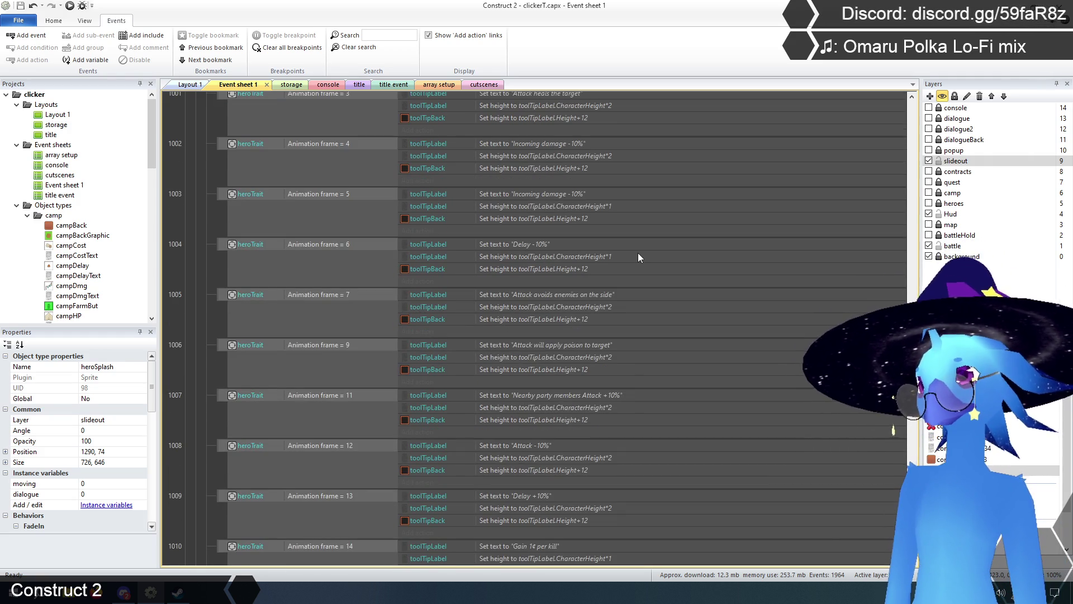
scroll(638, 257, down, 3)
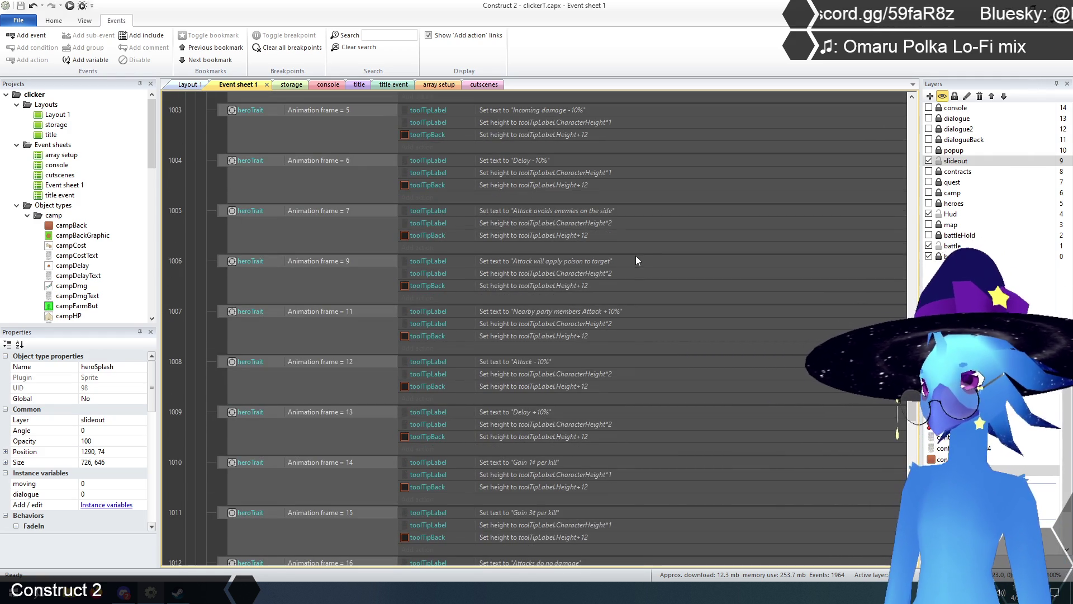
scroll(635, 261, down, 3)
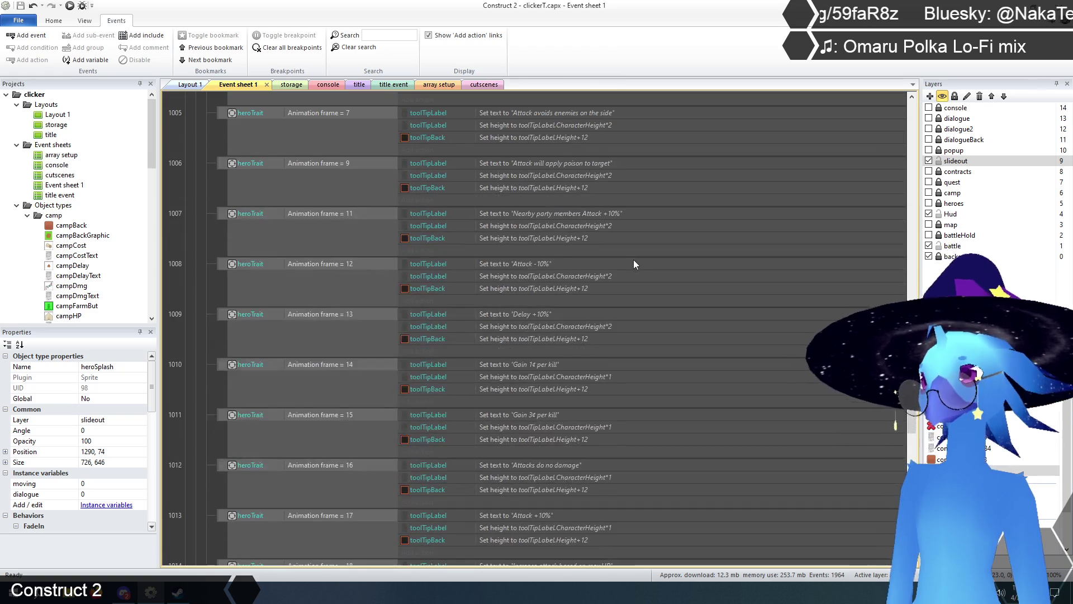
scroll(635, 263, down, 2)
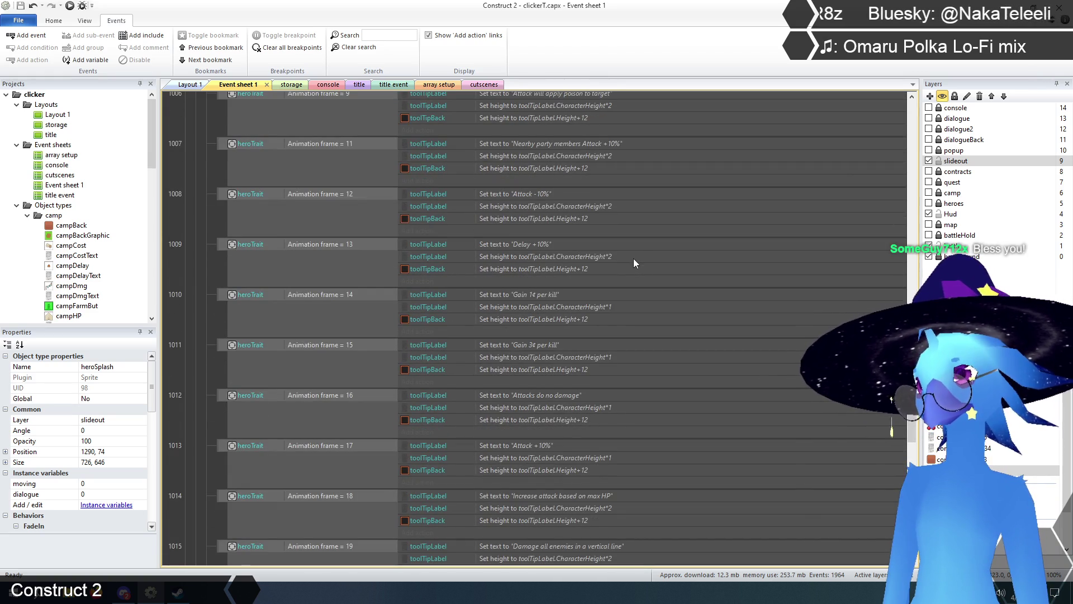
scroll(634, 262, down, 4)
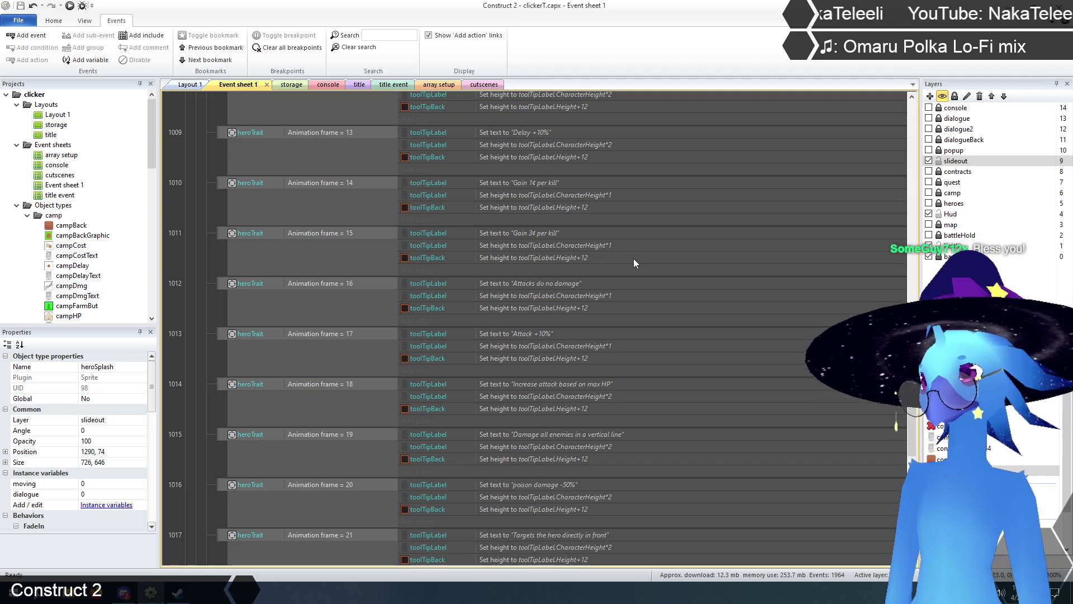
scroll(635, 260, down, 4)
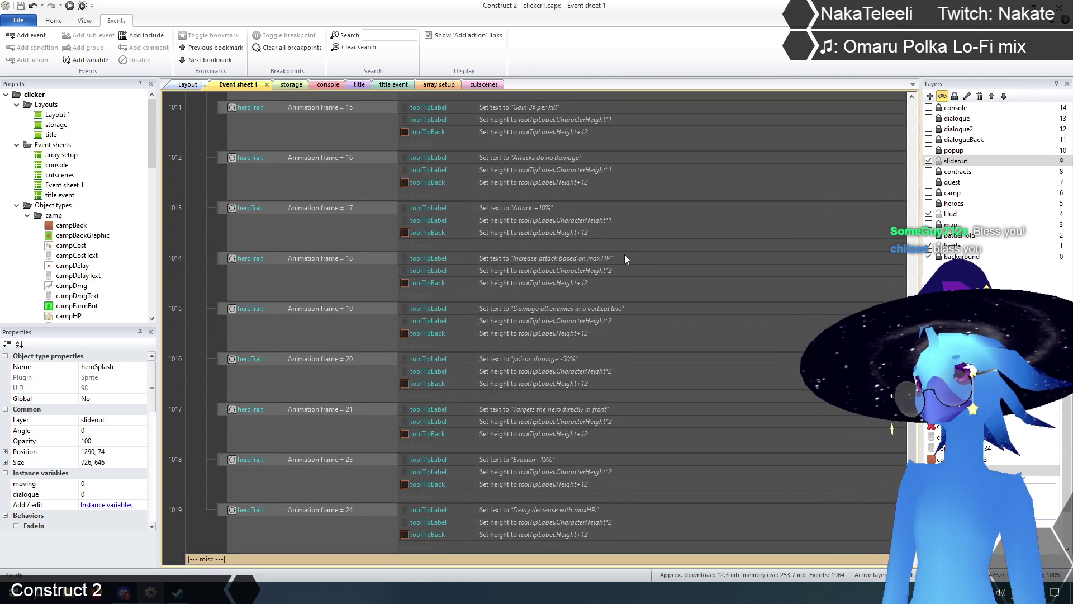
scroll(635, 307, down, 3)
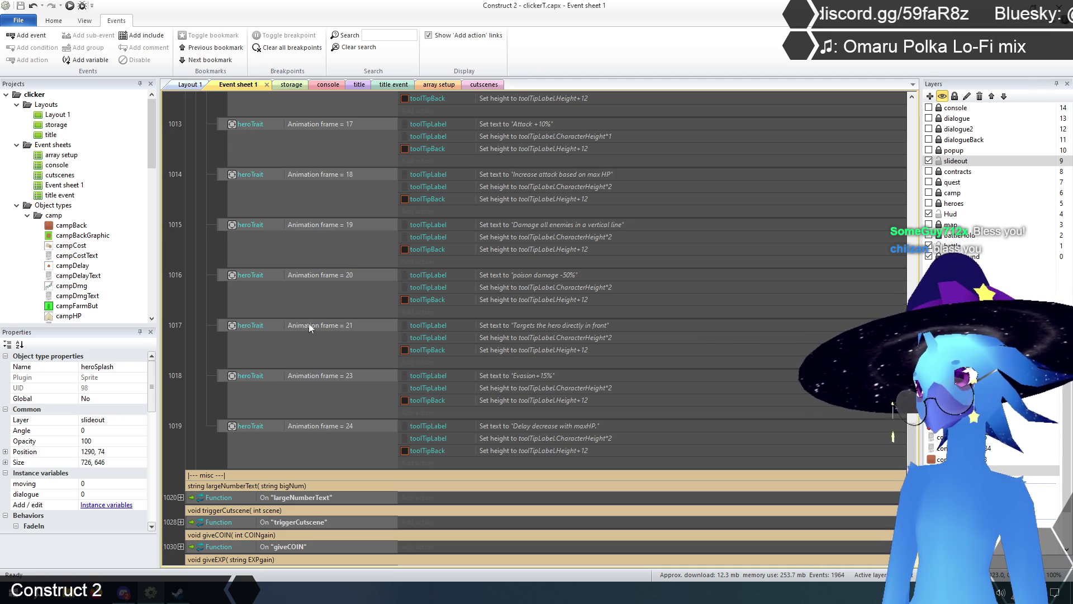
click(229, 327)
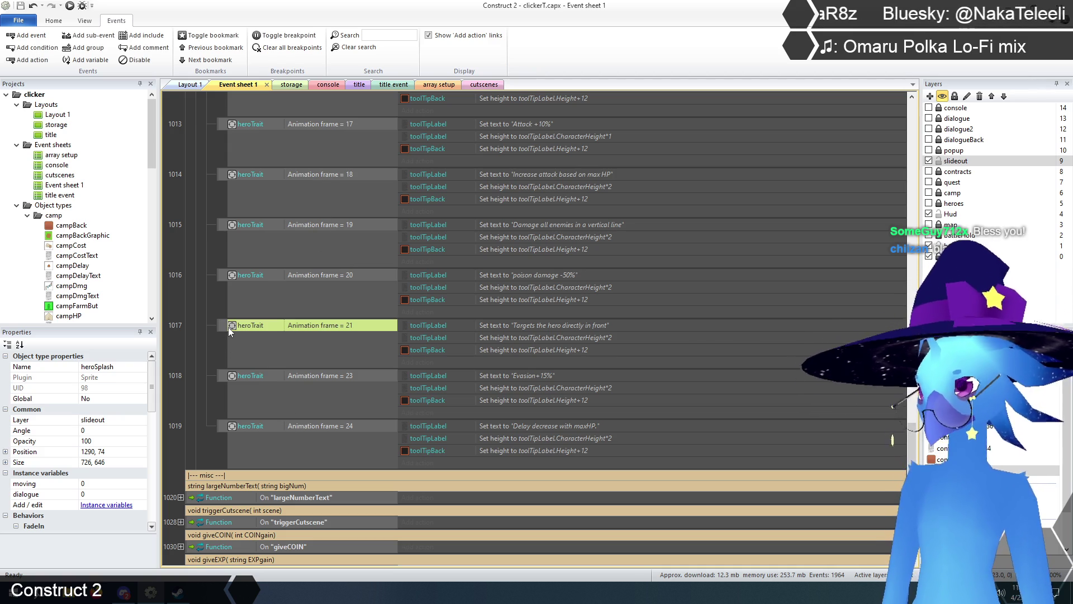
Duplicate the frame 21 heroTrait tooltip event and change the copy's frame number to 22.
click(221, 323)
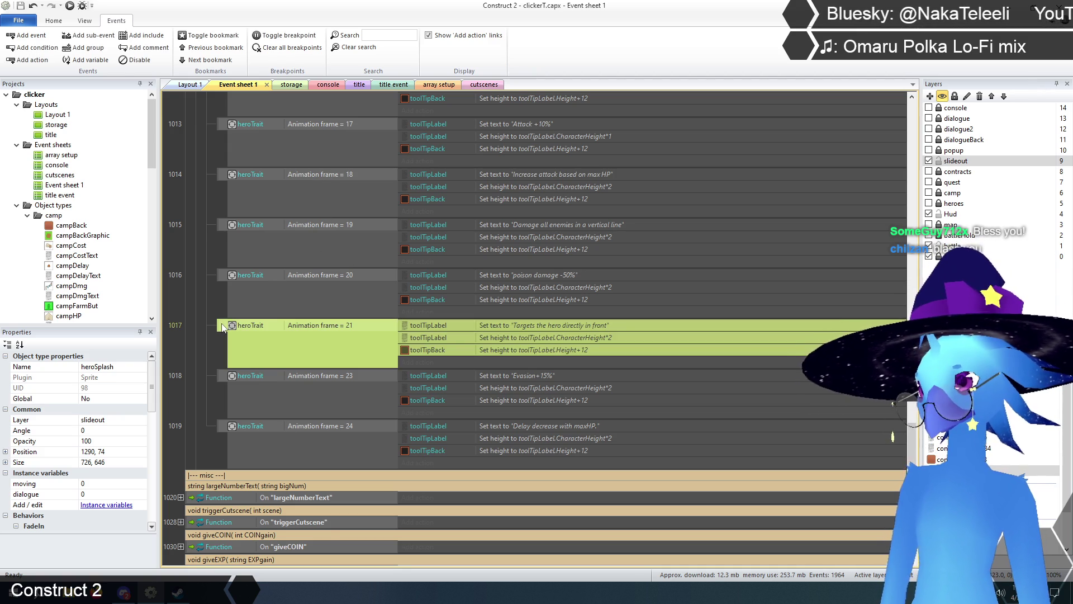
key(ctrl+c)
key(ctrl+v)
double_click(319, 375)
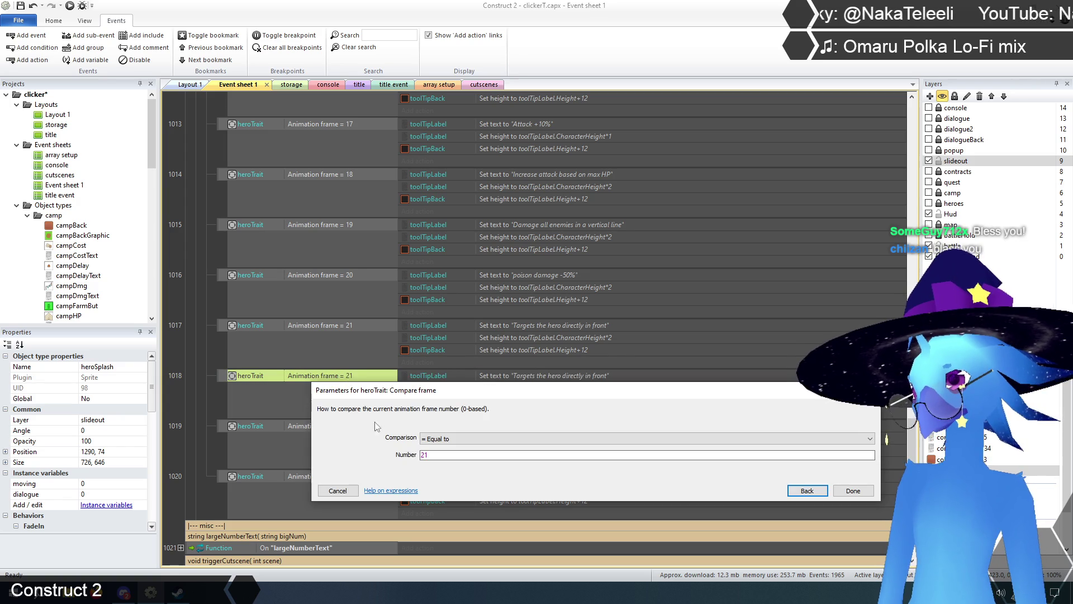
click(437, 454)
key(BackSpace)
text(2)
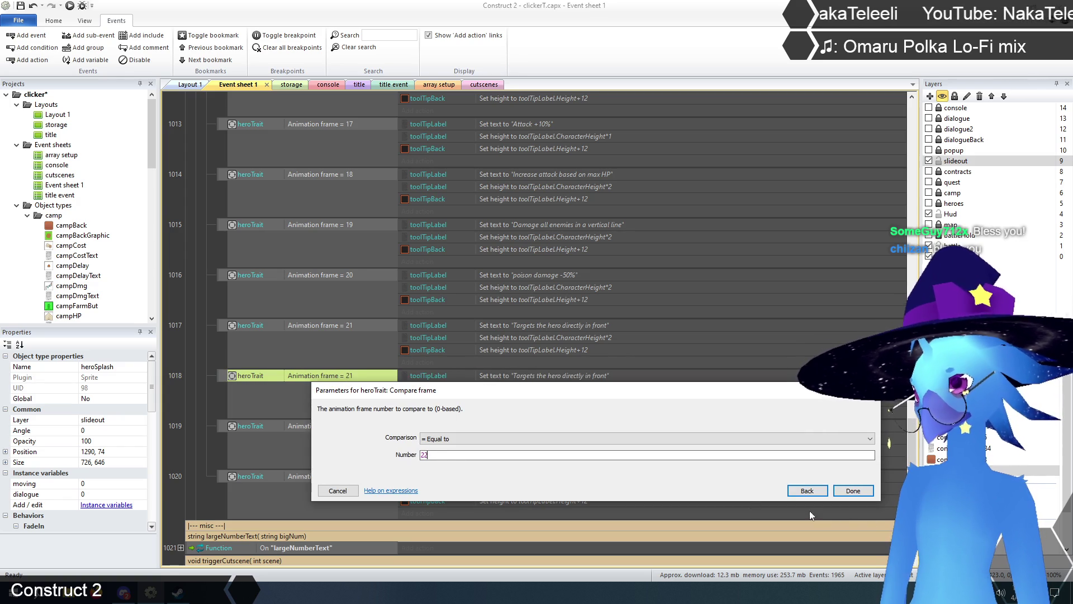
click(853, 491)
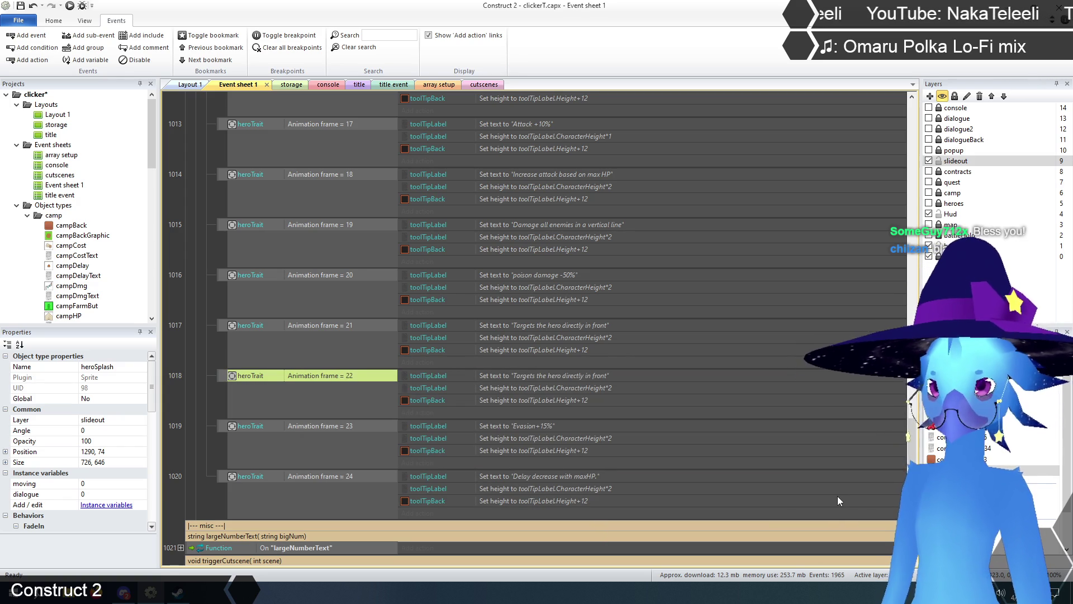
click(442, 87)
In array setup, collapse Quests and rewards and Contracts, and expand Heroes and traits.
scroll(557, 360, up, 3)
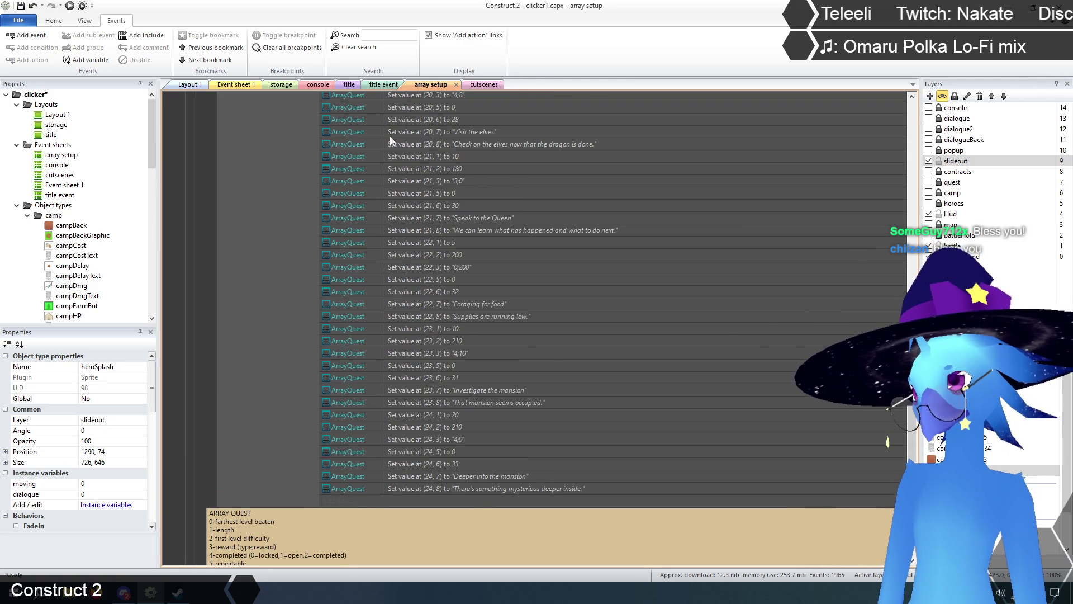
scroll(446, 279, up, 3)
drag(912, 335, 911, 106)
scroll(603, 151, up, 2)
click(203, 167)
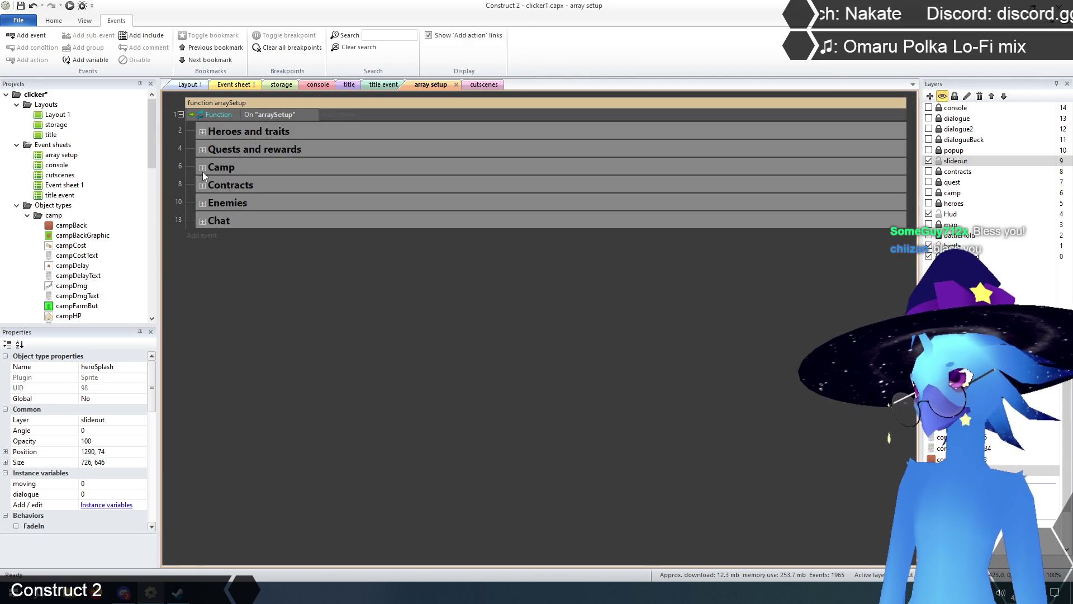
click(203, 186)
drag(910, 200, 916, 422)
scroll(916, 422, up, 5)
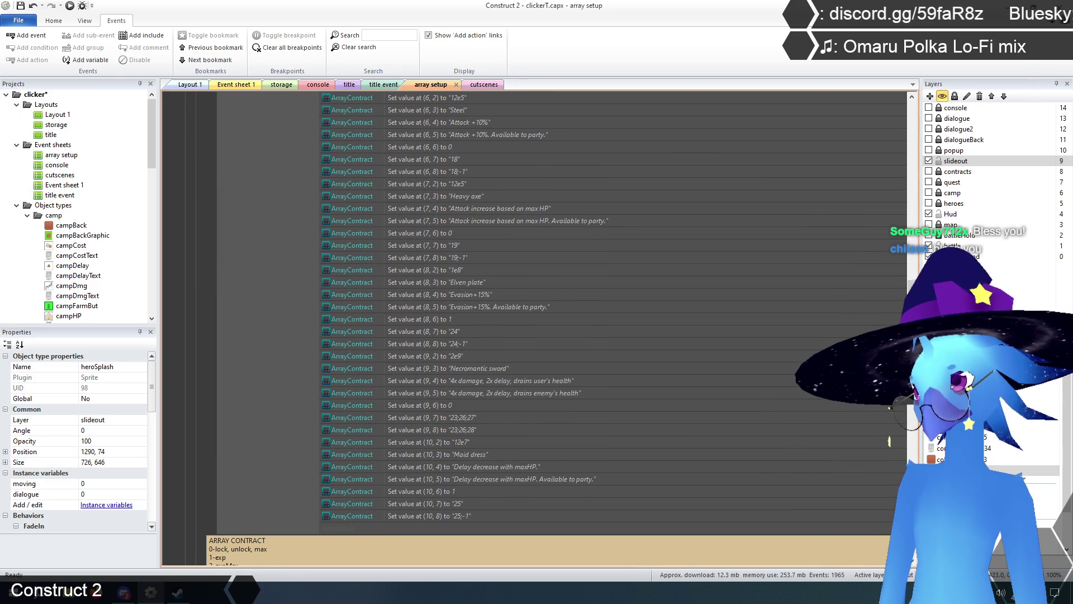
mouse_move(913, 391)
mouse_down()
mouse_move(932, 166)
mouse_move(931, 296)
mouse_up()
scroll(228, 244, up, 15)
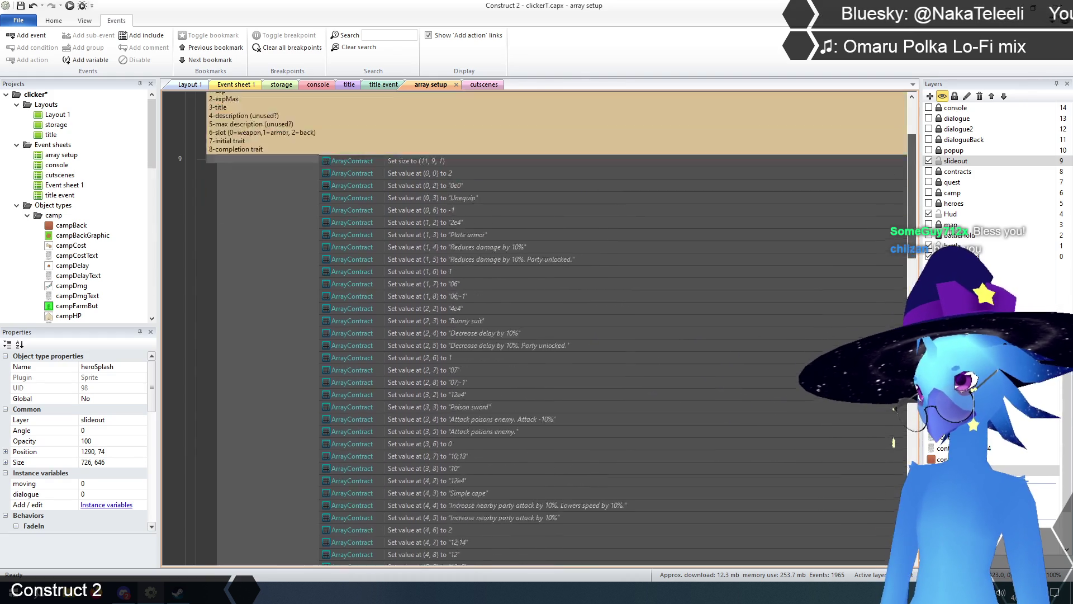
click(203, 185)
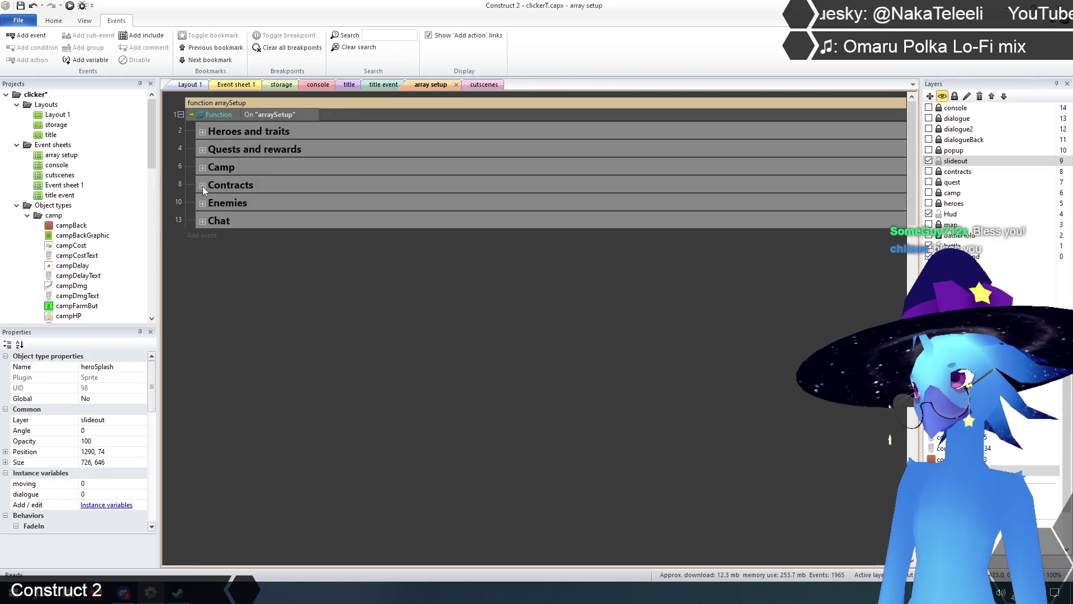
click(202, 131)
Compare the Heroes and traits list with Event sheet 1's heroTrait tooltip events.
scroll(358, 340, down, 3)
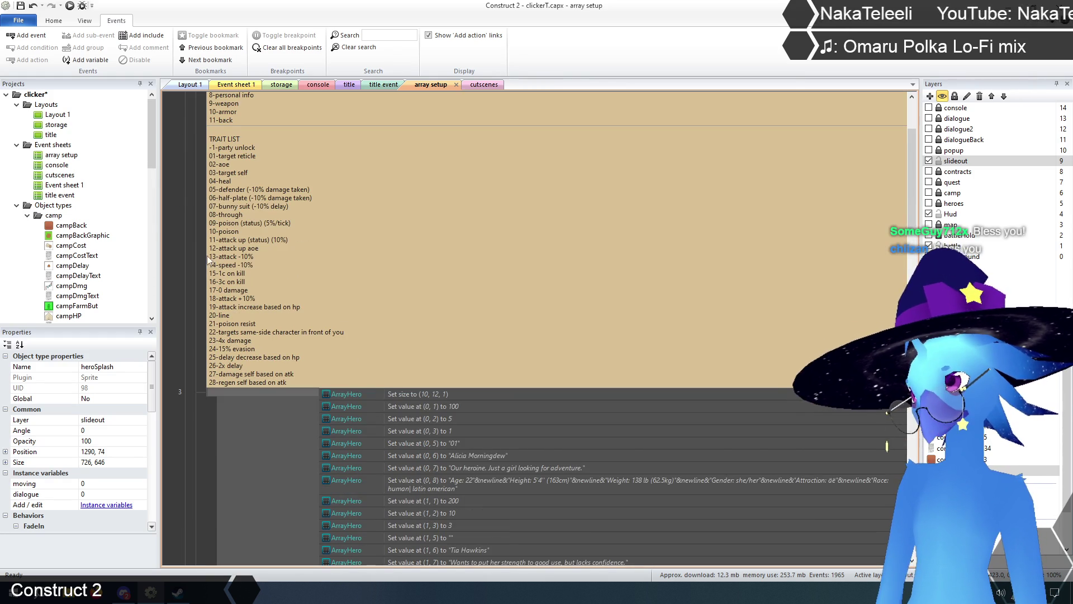
click(232, 87)
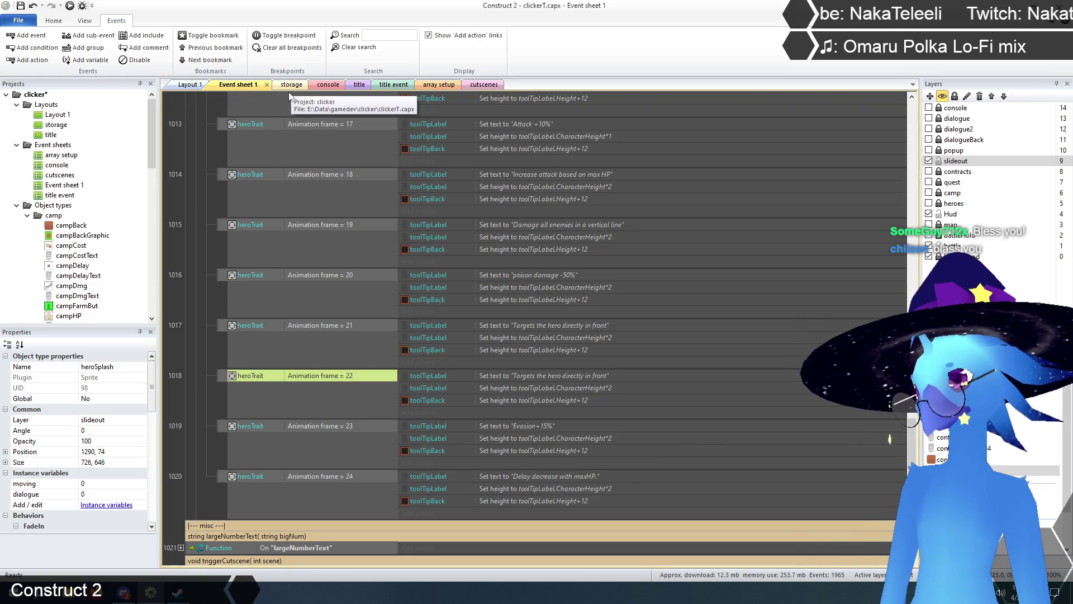
click(437, 85)
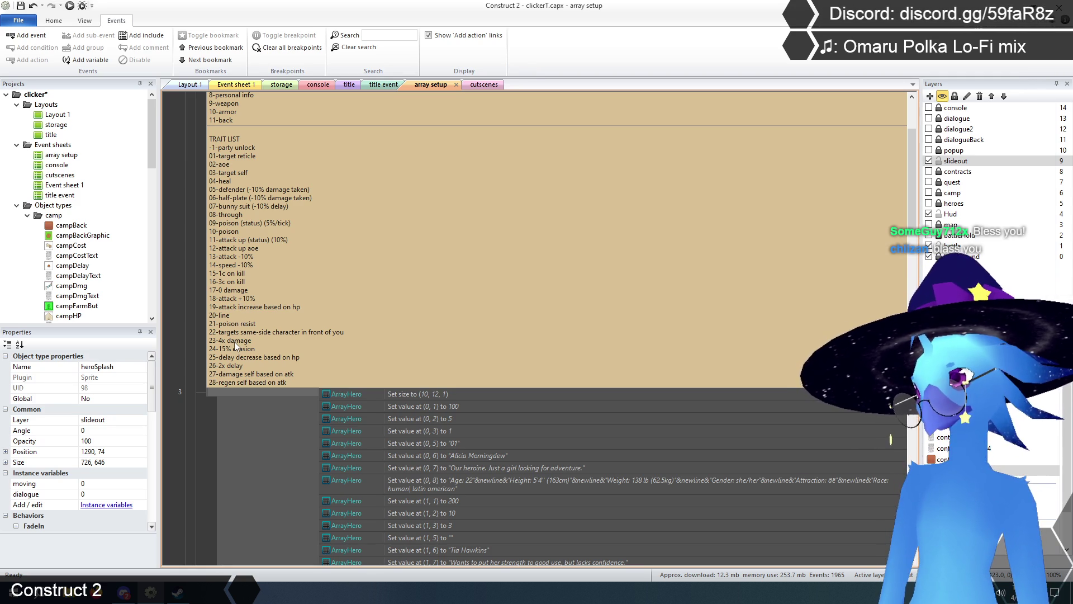
click(223, 85)
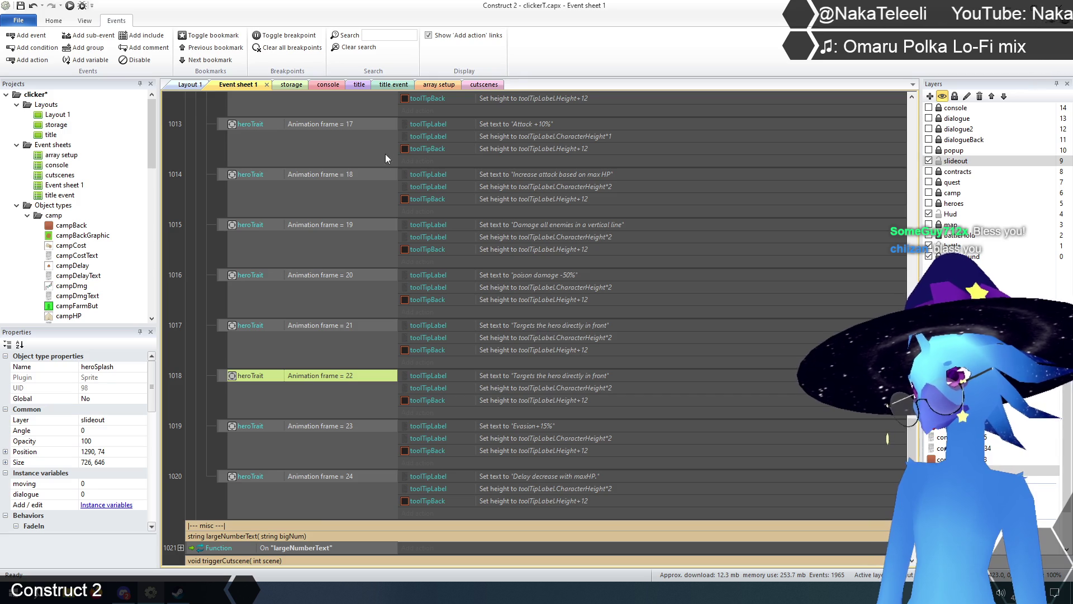
click(442, 84)
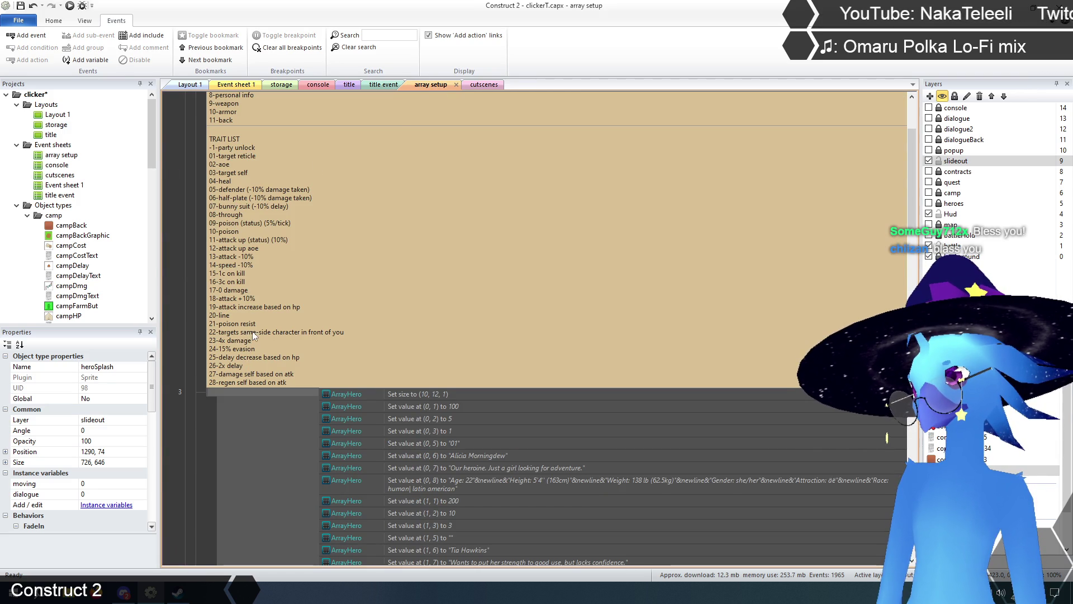
click(231, 86)
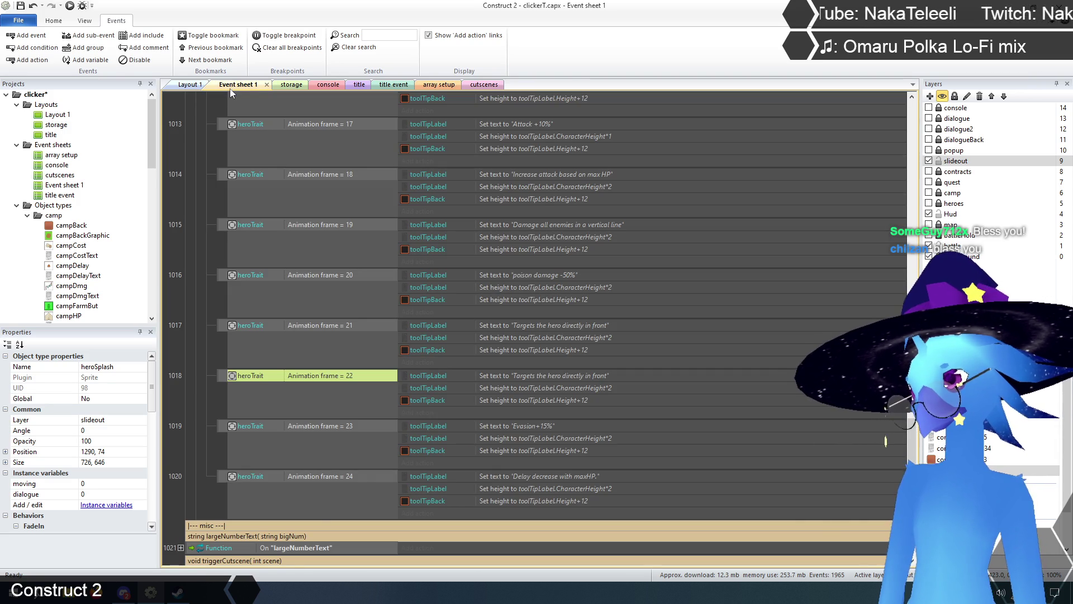
Replace event 1018's toolTipLabel text with 'Deal 4x damage'.
double_click(568, 376)
click(469, 437)
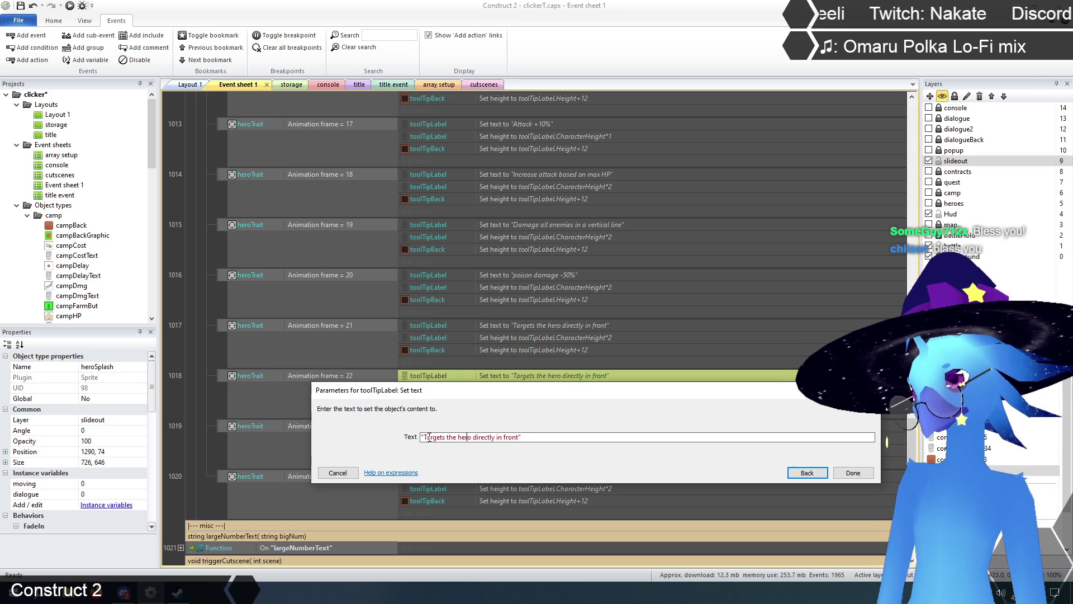
drag(424, 437, 510, 437)
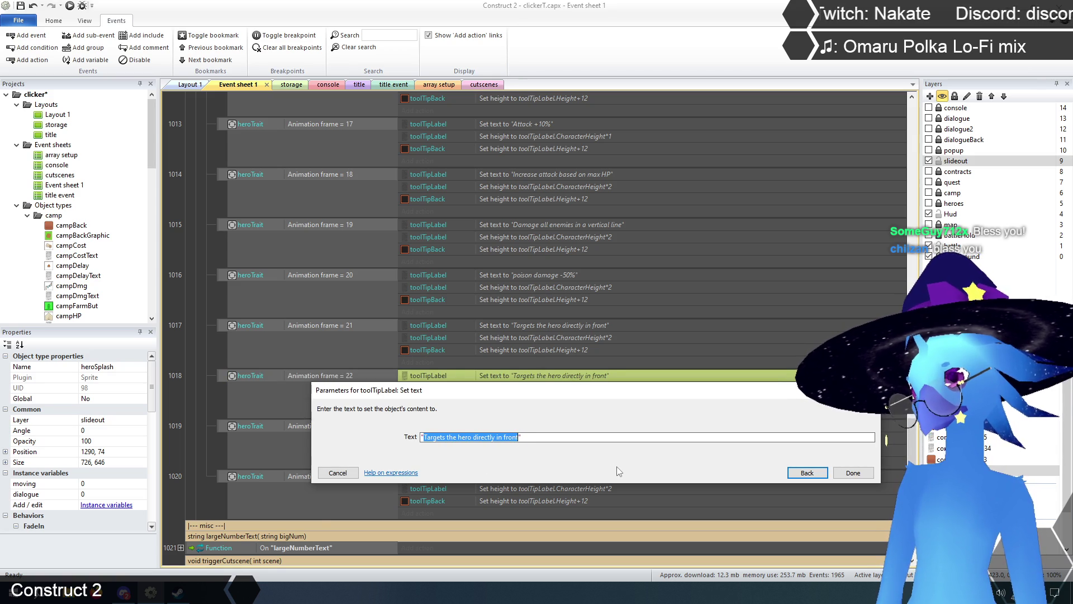
text(Dea)
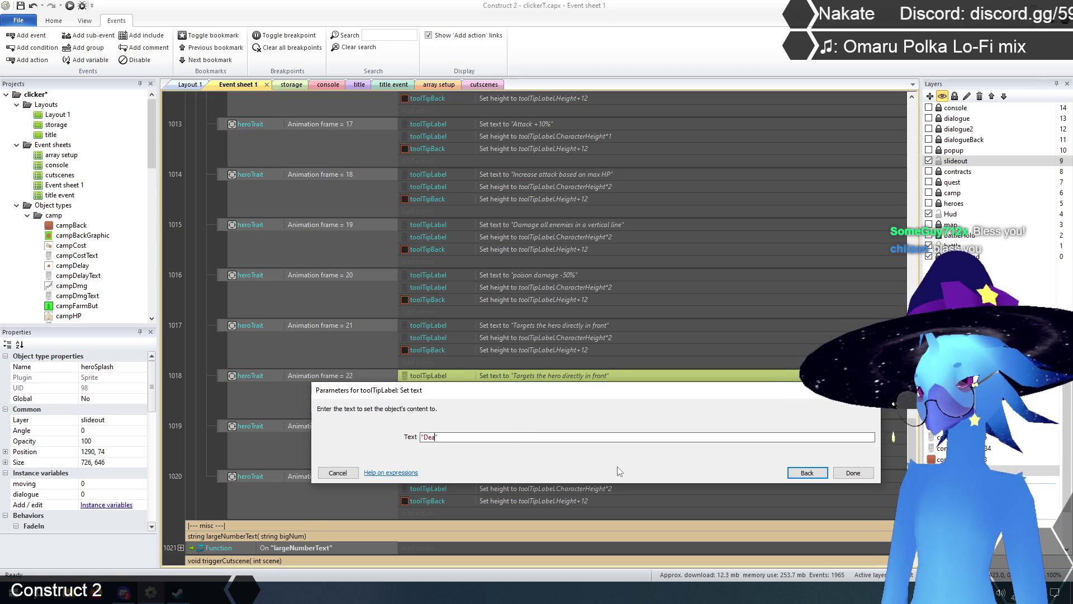
text(ge)
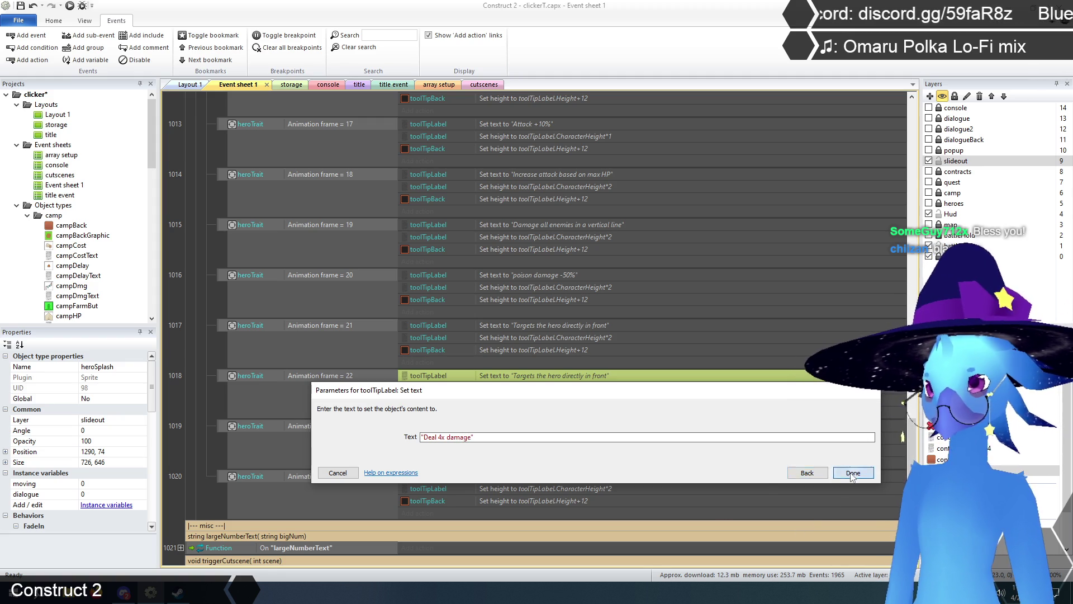
click(852, 474)
click(206, 398)
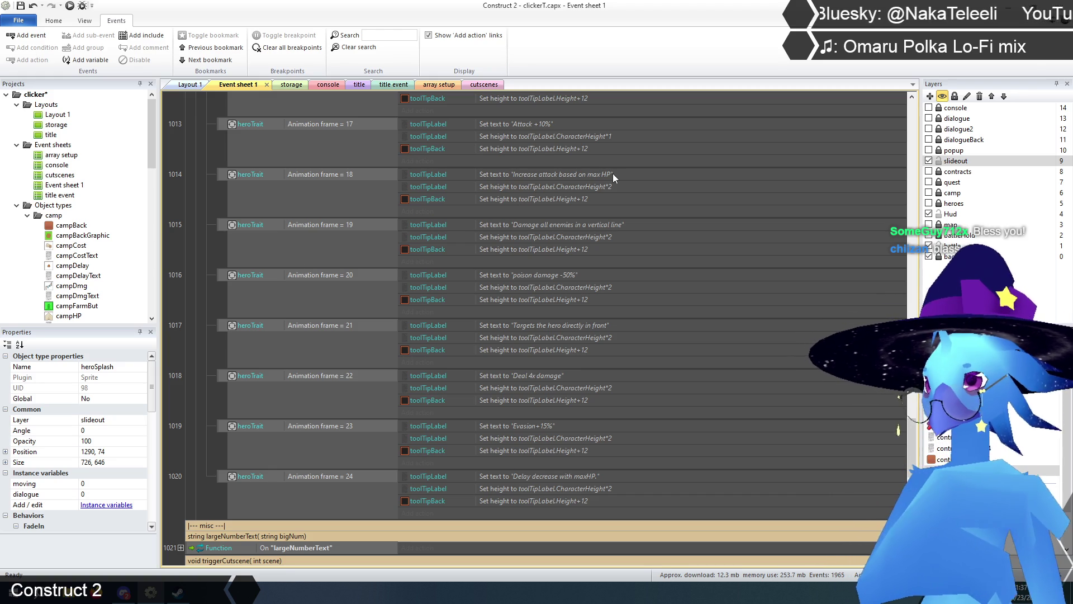
Change the tooltip label height for frames 22 and 23 from CharacterHeight*2 to CharacterHeight*1.
double_click(612, 236)
click(552, 439)
key(BackSpace)
text(1)
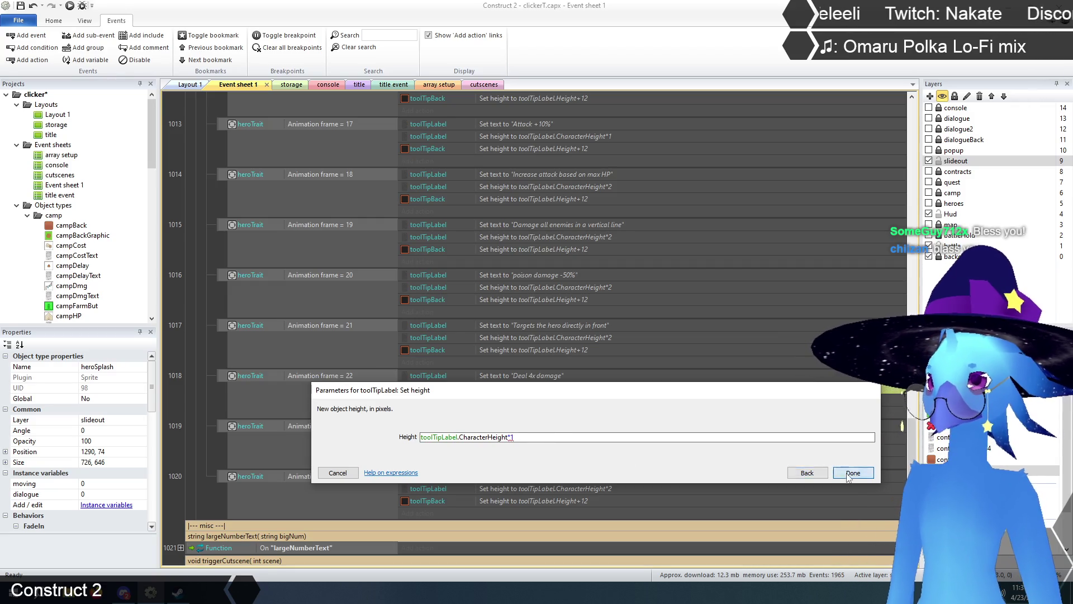
key(Return)
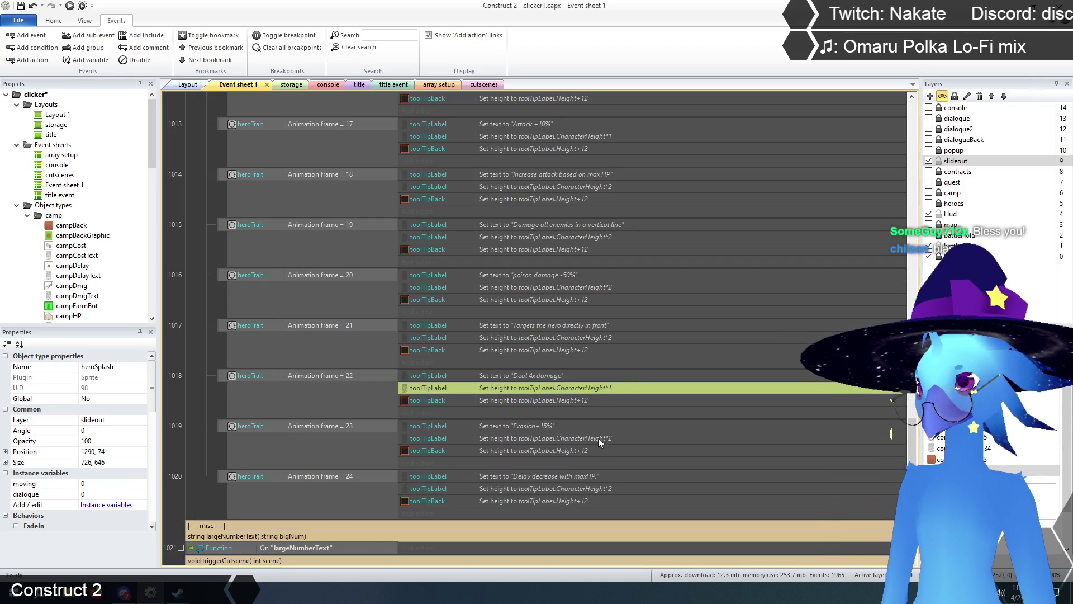
double_click(598, 438)
click(528, 436)
key(BackSpace)
text(1)
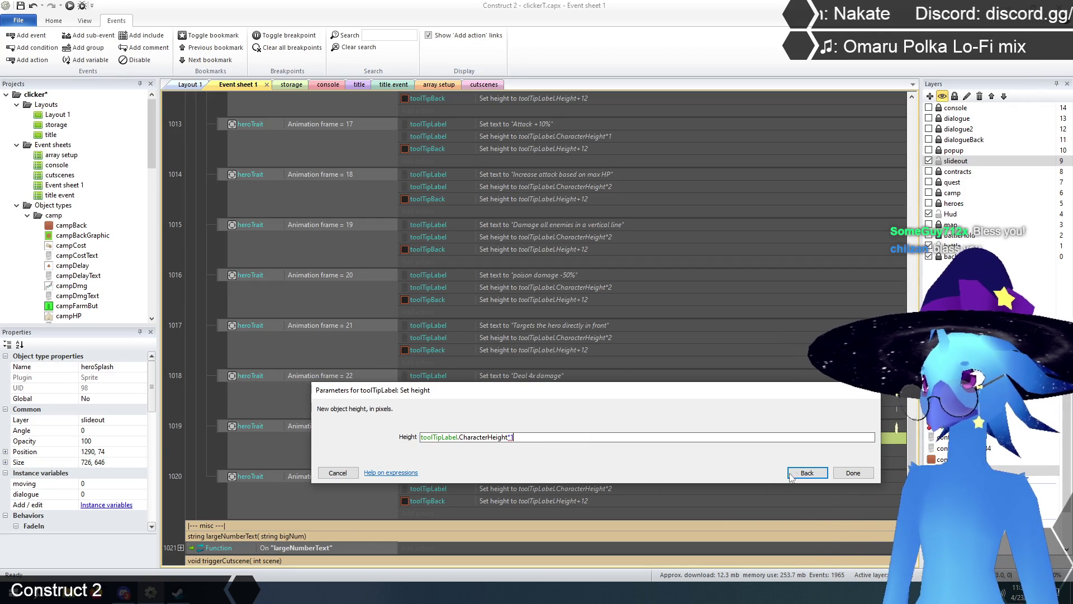
click(852, 472)
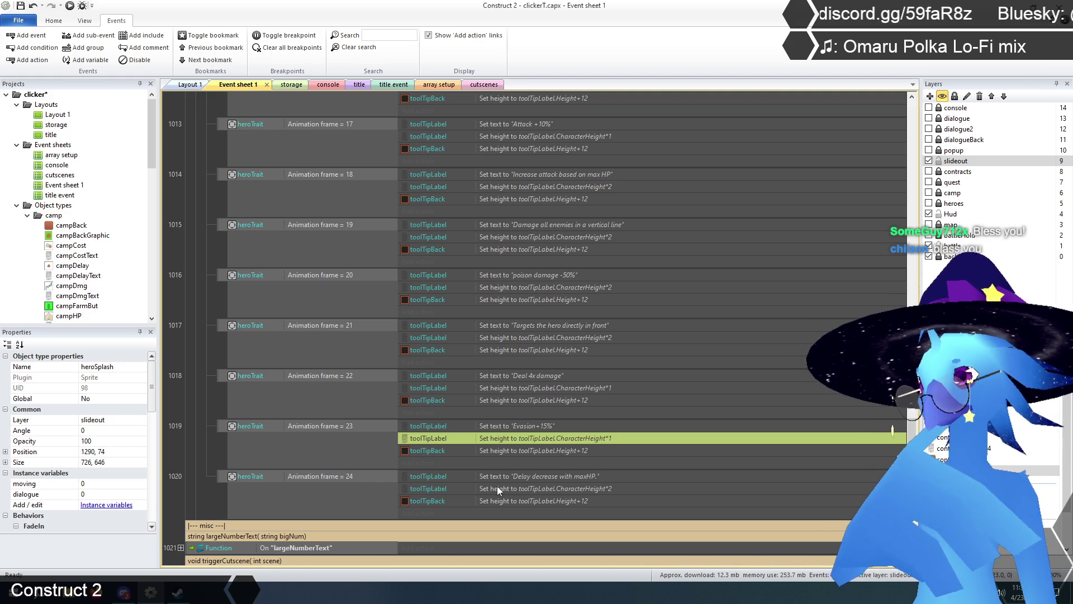
scroll(487, 429, down, 2)
scroll(485, 426, down, 2)
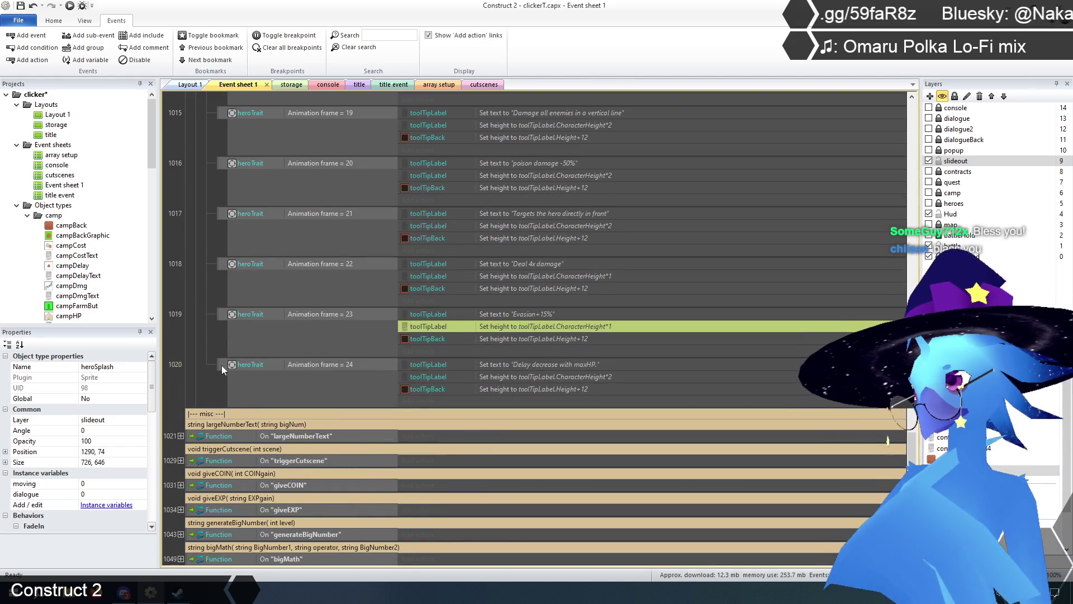
Duplicate the frame 24 tooltip event and make the copy compare animation frame 25.
click(221, 366)
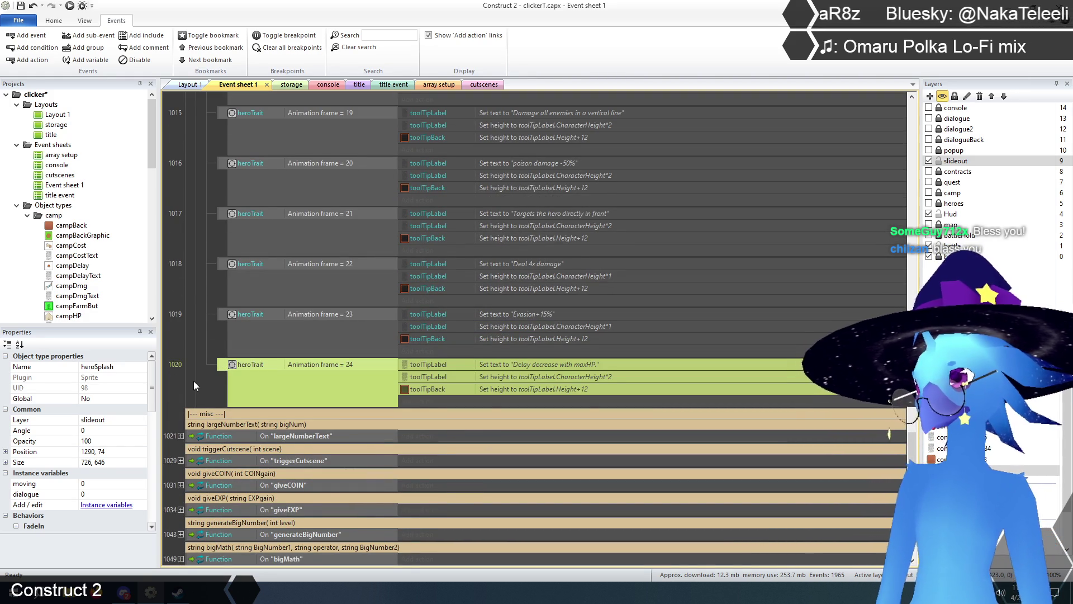
key(ctrl+c)
key(ctrl+v)
click(172, 374)
double_click(337, 415)
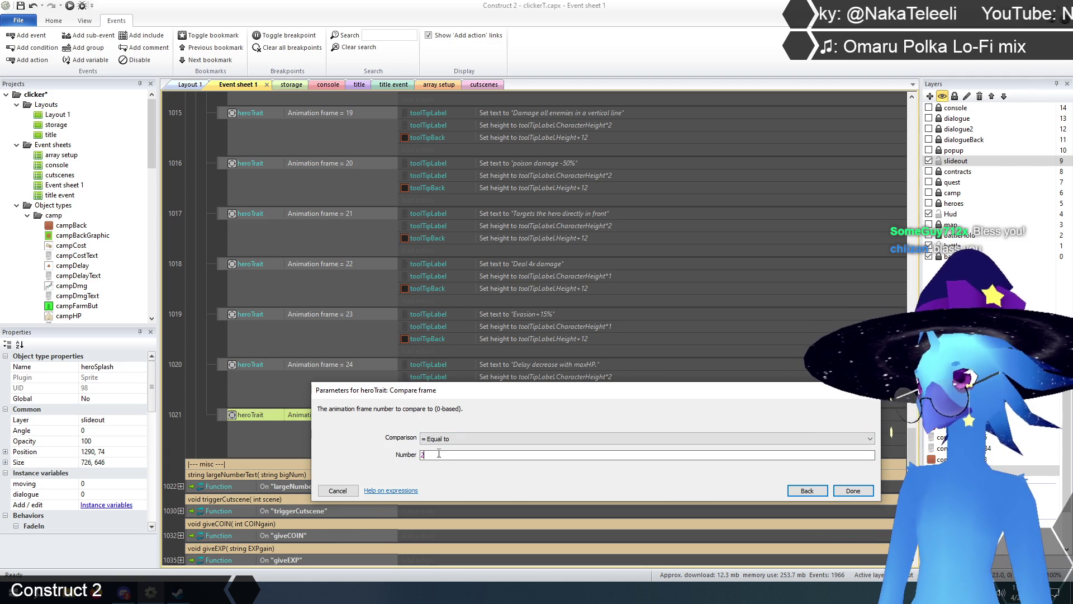
click(853, 491)
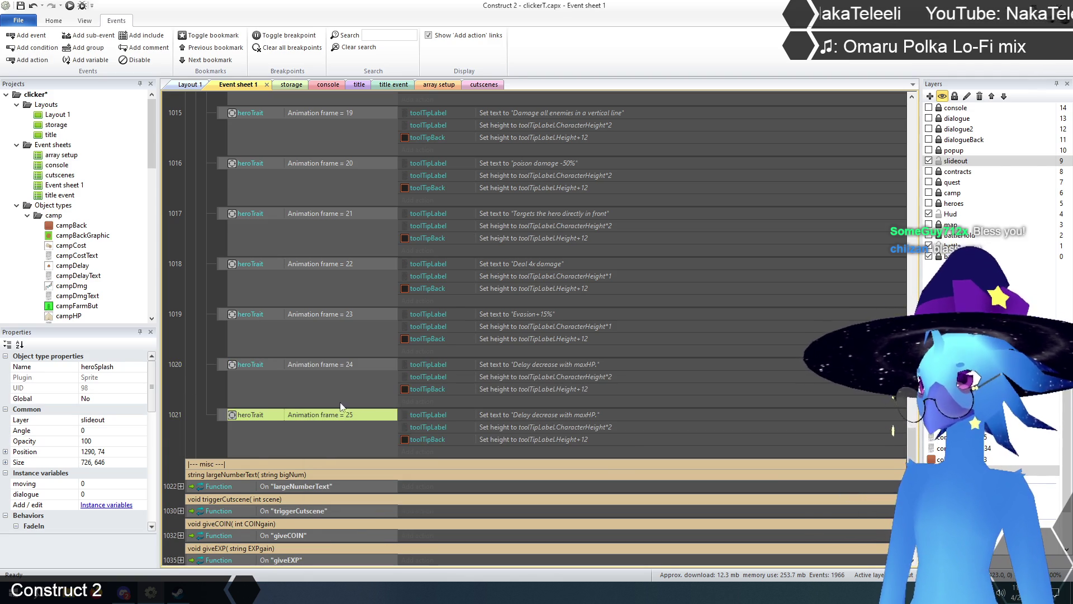
click(445, 87)
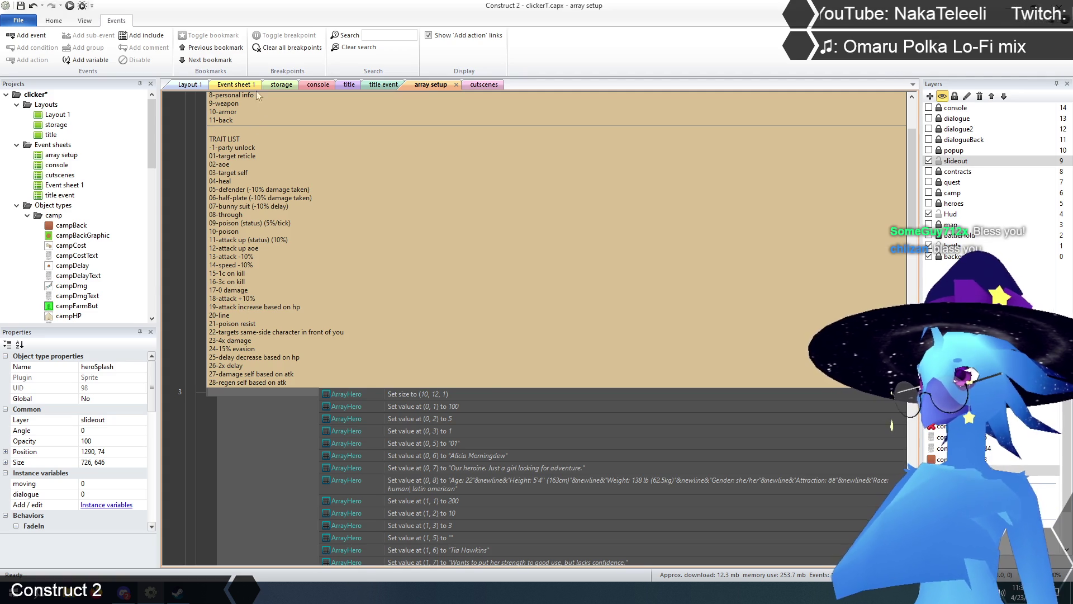
click(235, 85)
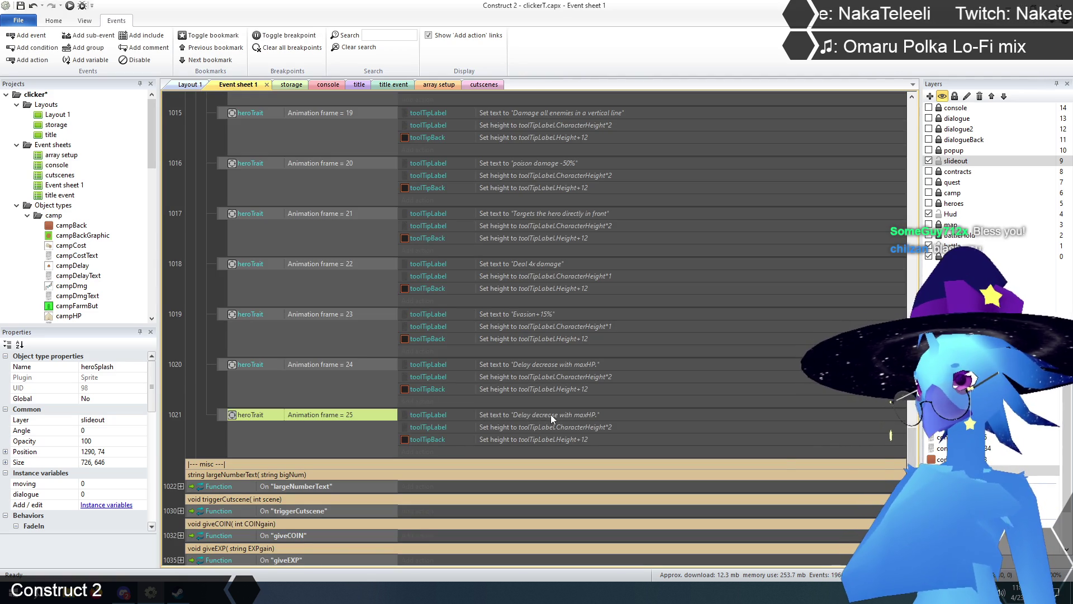
Set the new event's tooltip text to "Delay x2".
double_click(551, 414)
click(443, 437)
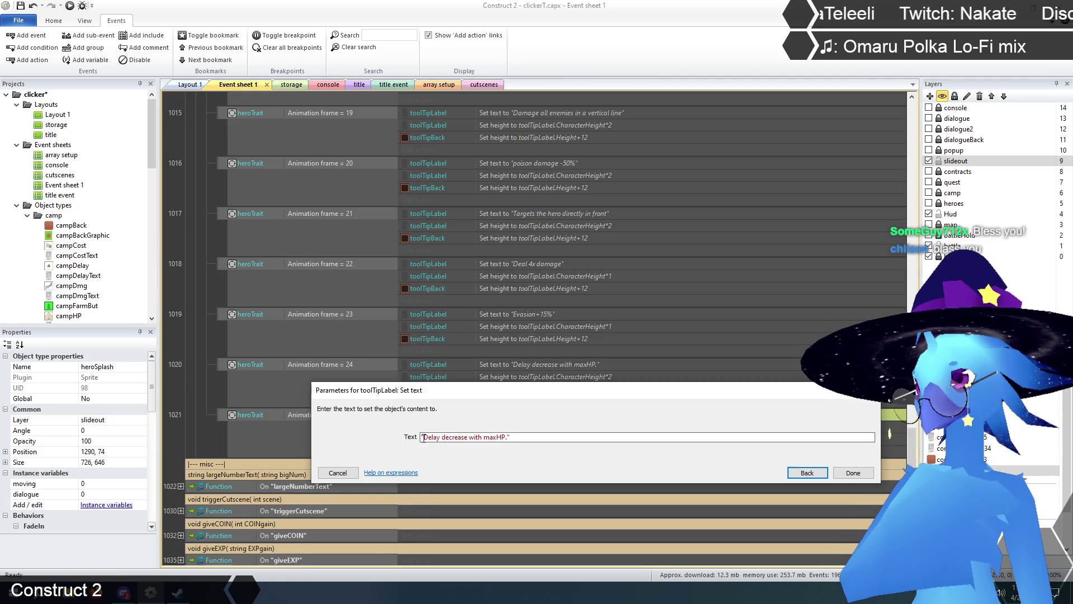
drag(442, 437, 507, 437)
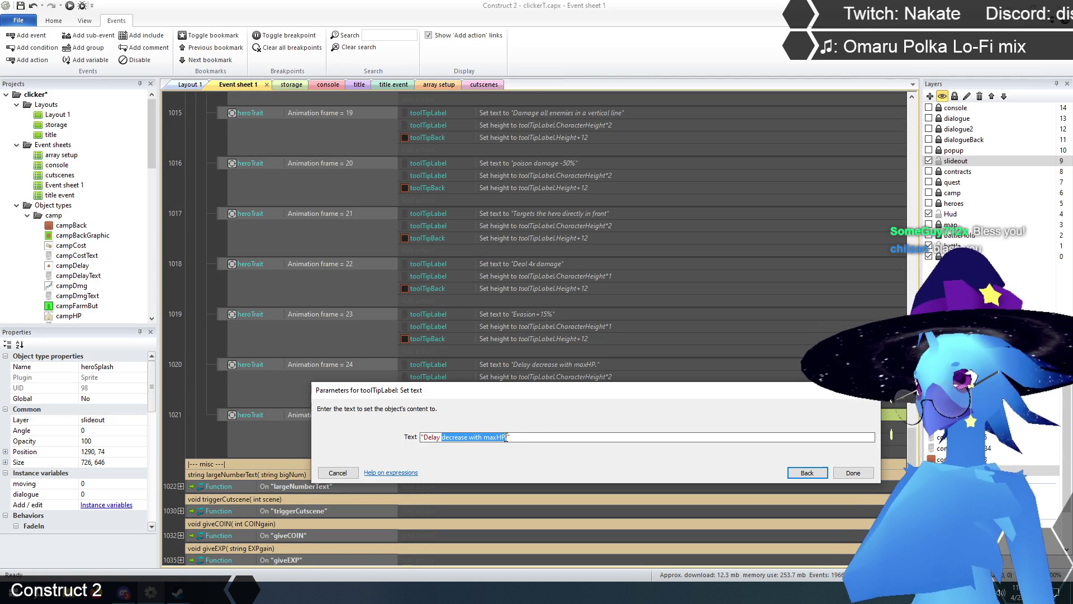
text(x2)
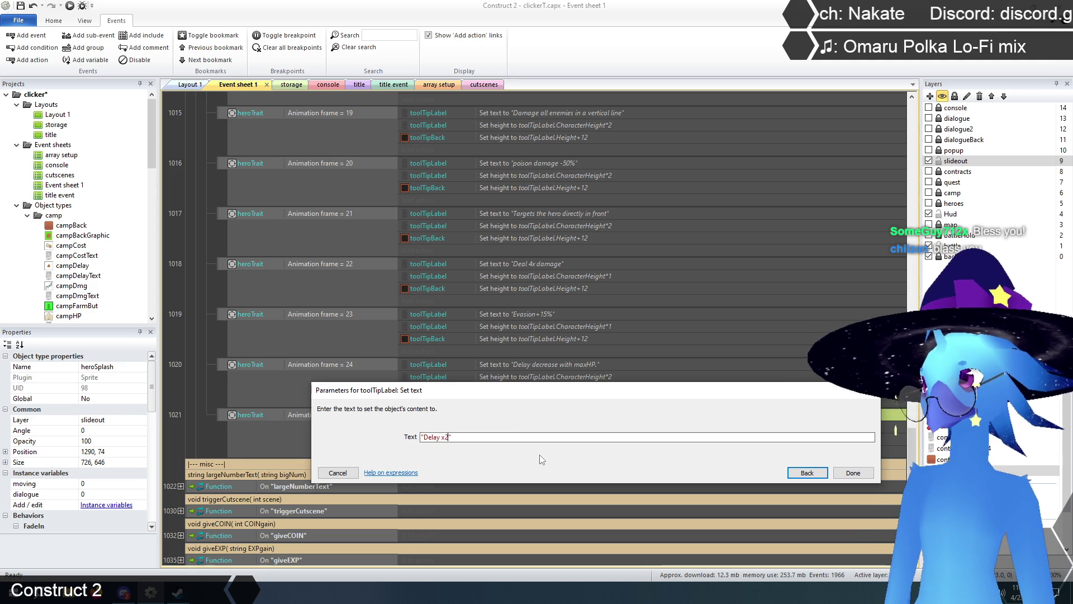
click(855, 473)
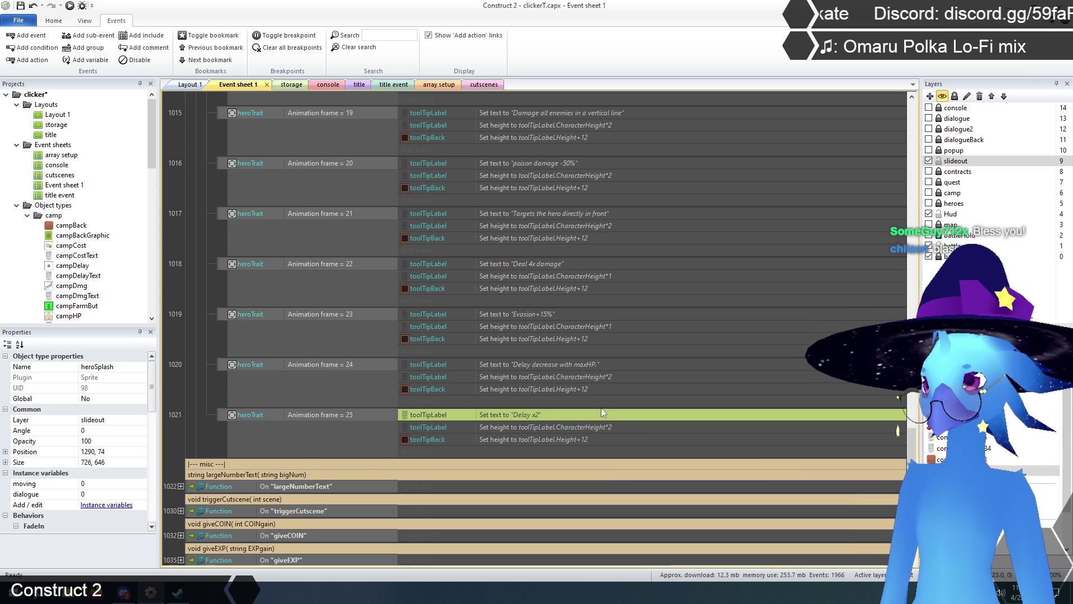
Change the frame 25 event's label height to CharacterHeight*1.
double_click(589, 426)
key(End)
key(BackSpace)
text(1)
click(855, 473)
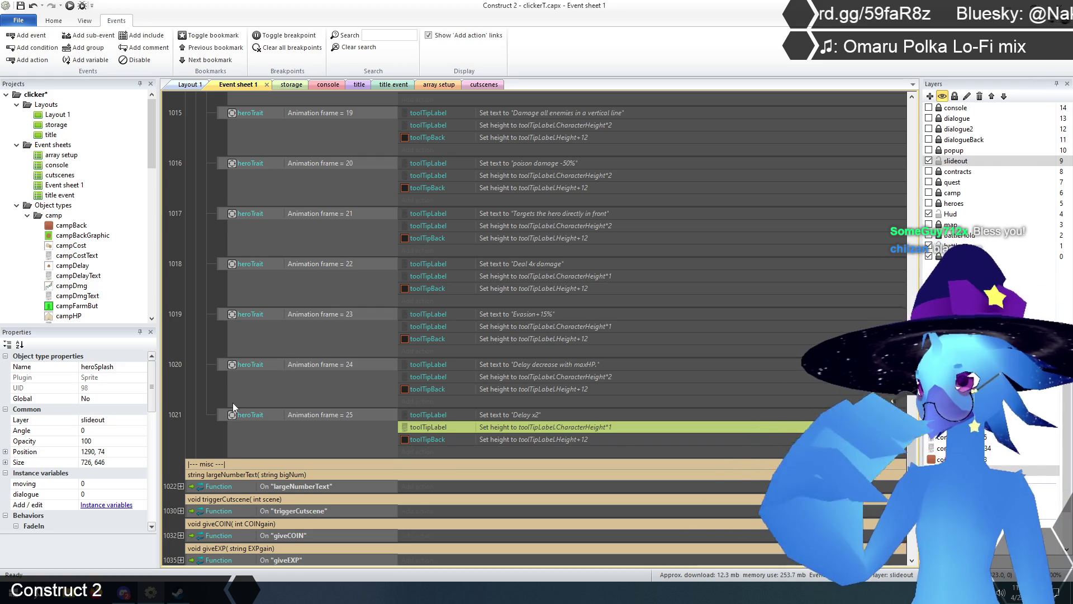
scroll(236, 400, down, 2)
click(223, 363)
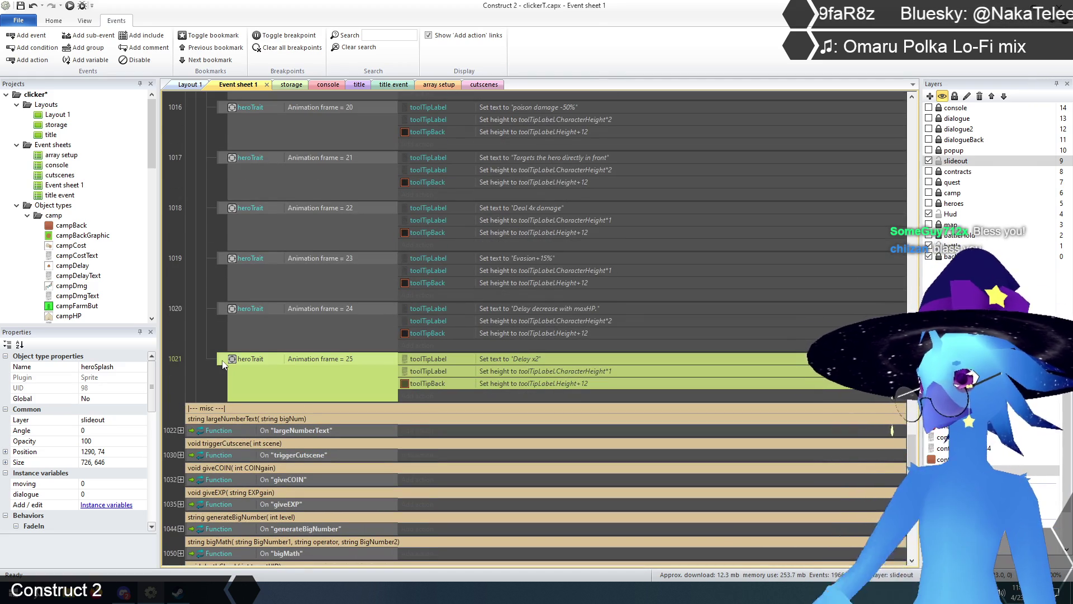
Paste two copies of the frame 25 event and set them to frames 26 and 27.
key(ctrl+v)
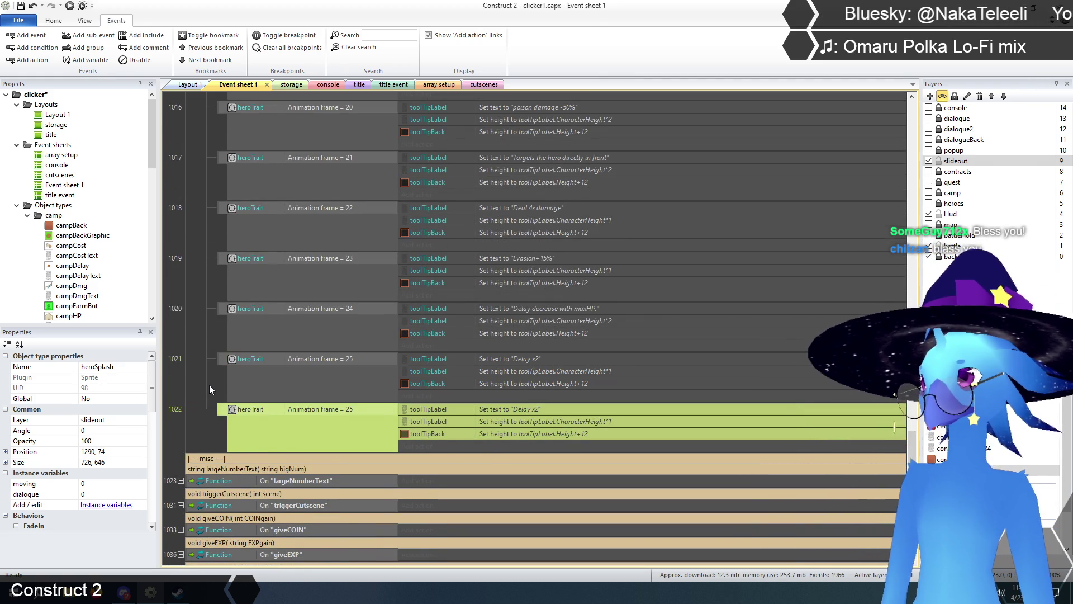
key(ctrl+v)
double_click(334, 411)
click(440, 454)
key(BackSpace)
text(6)
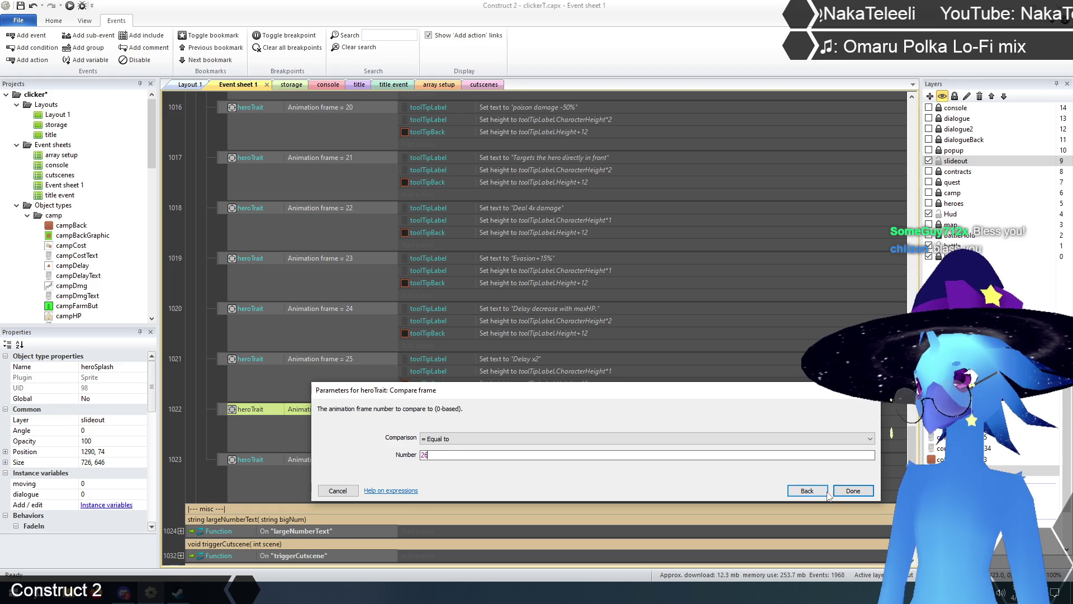
key(Return)
double_click(356, 465)
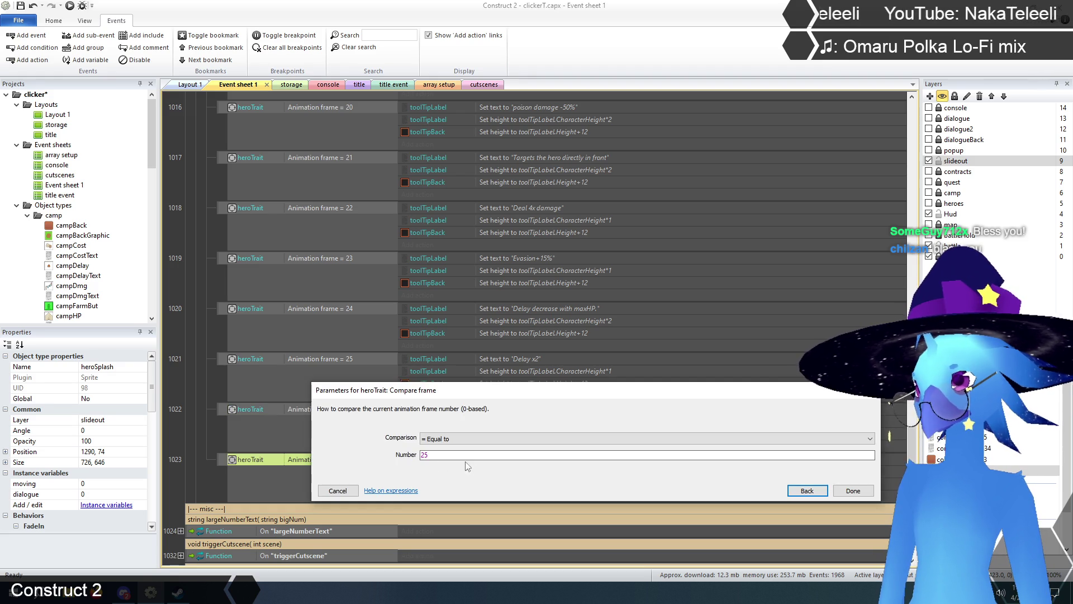
key(BackSpace)
text(7)
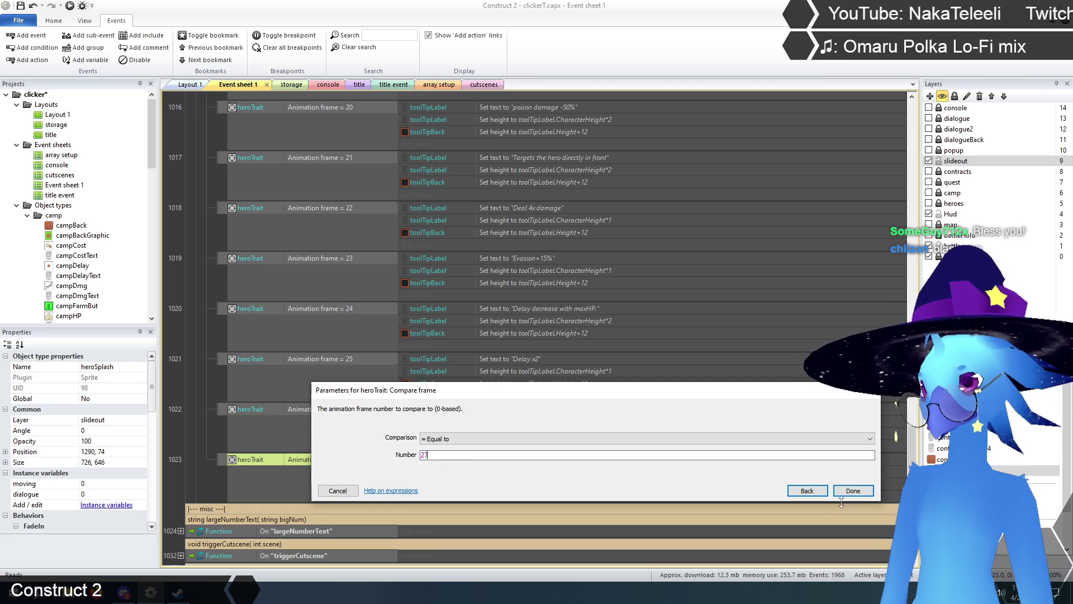
click(853, 490)
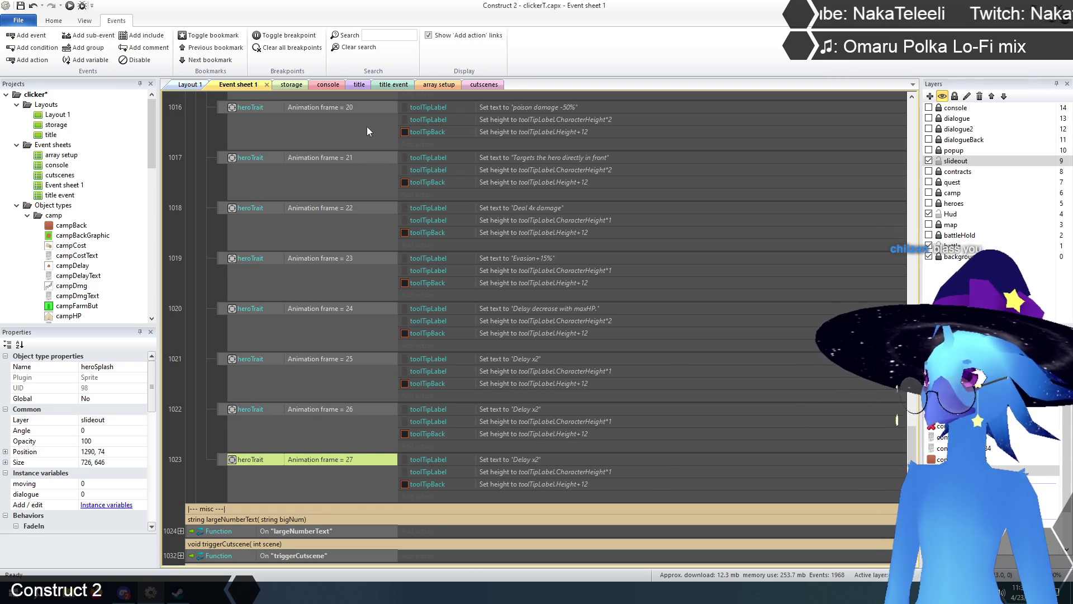
Check the trait list, then set event 1022's tooltip to "Damage Self when attacking.".
click(425, 85)
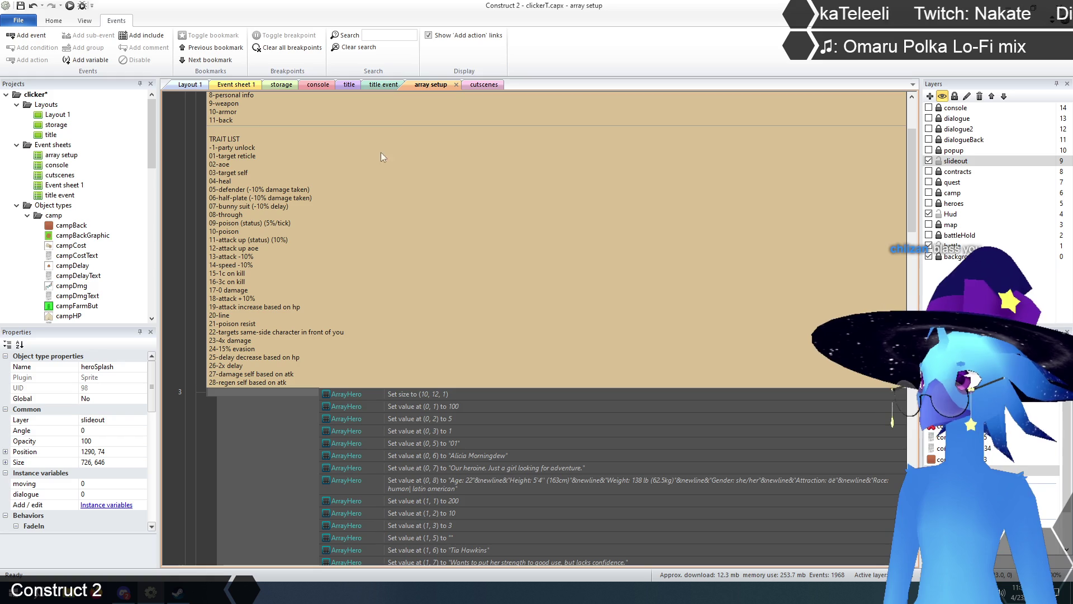
click(240, 86)
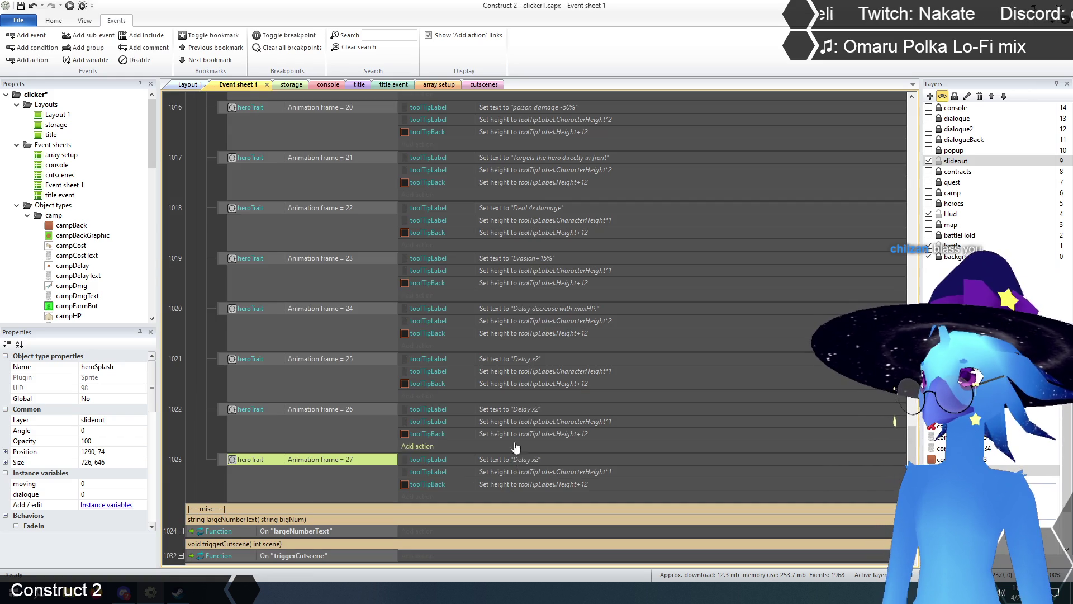
double_click(510, 411)
click(465, 436)
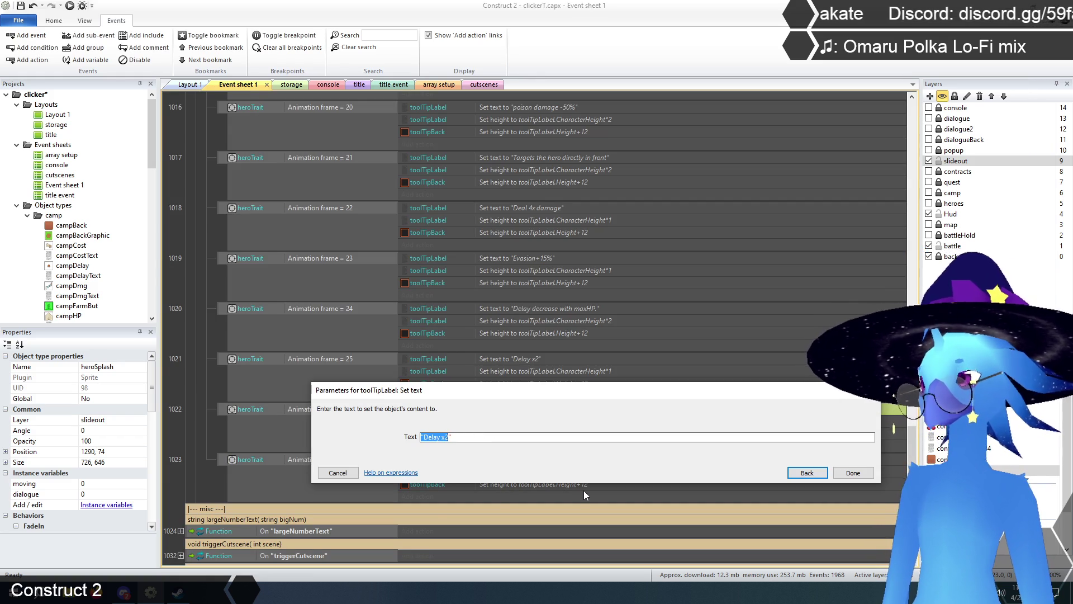
text(Damage self)
key(Return)
text(when attackin)
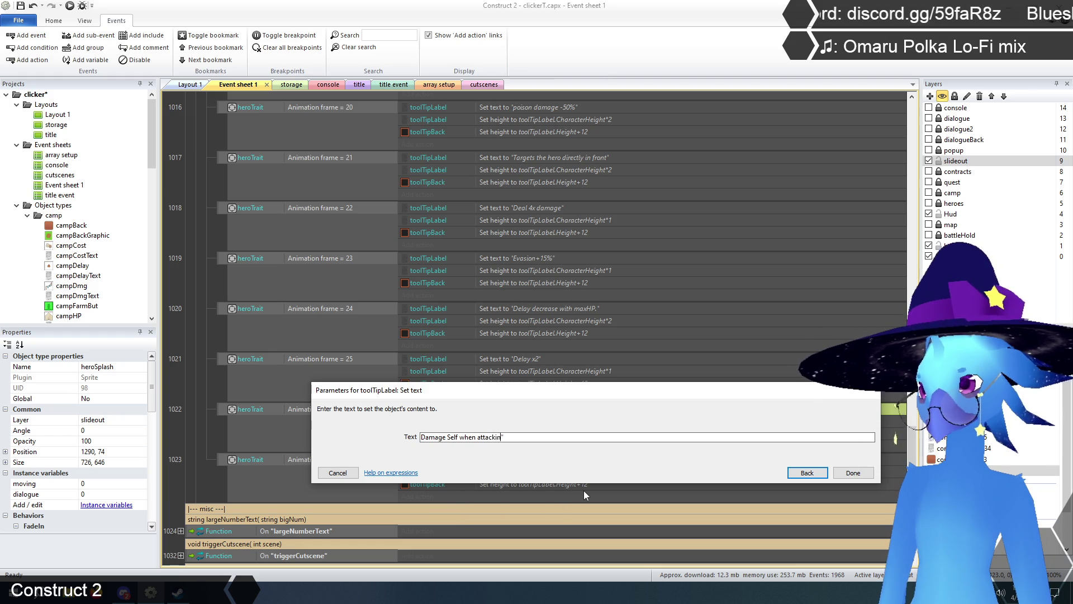
text(g)
key(Delete)
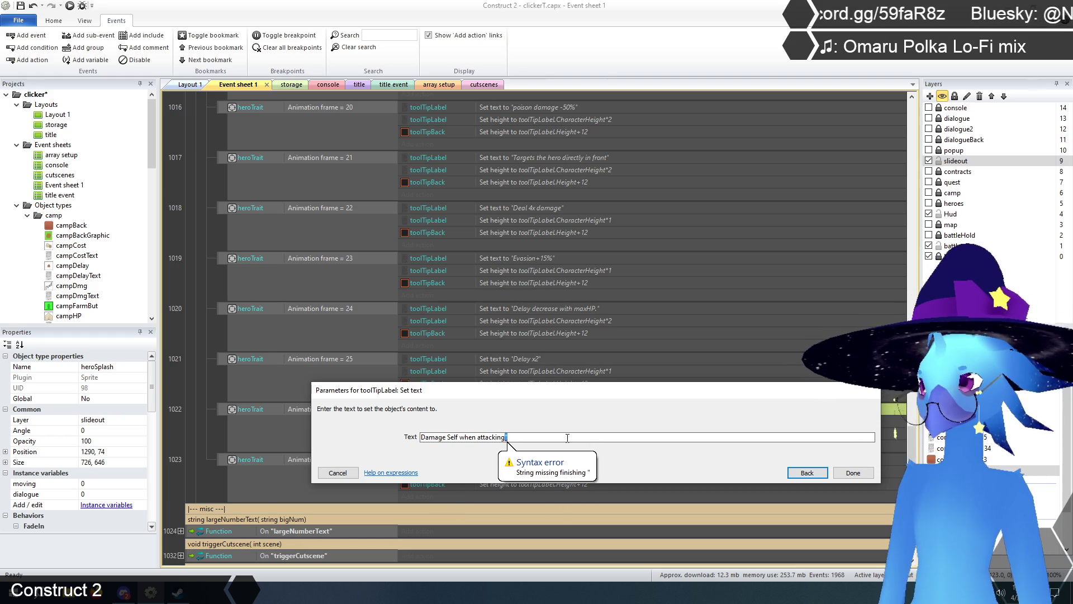
text(")
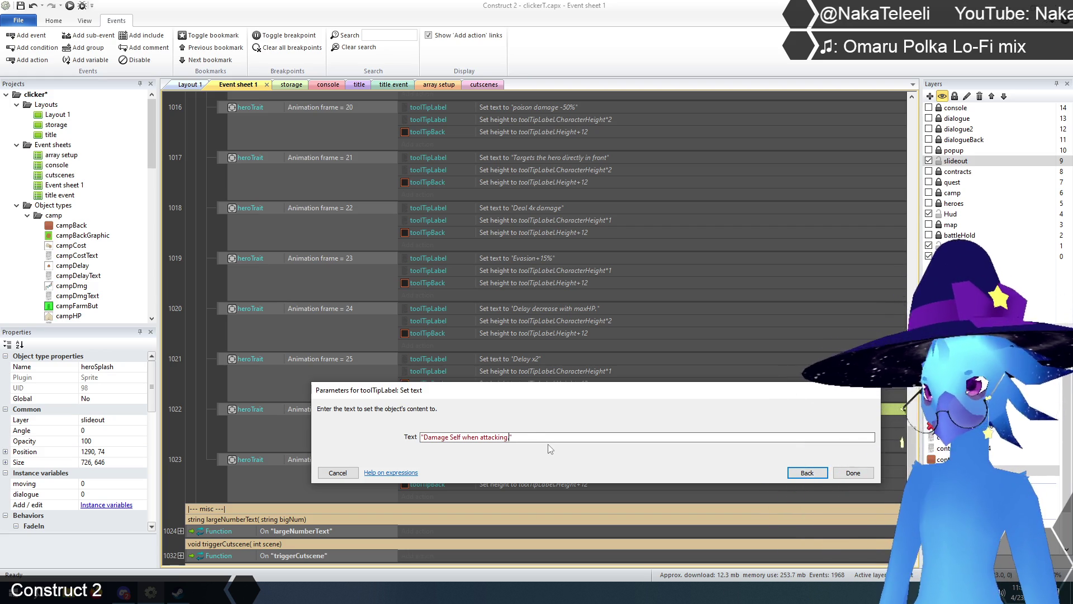
click(855, 473)
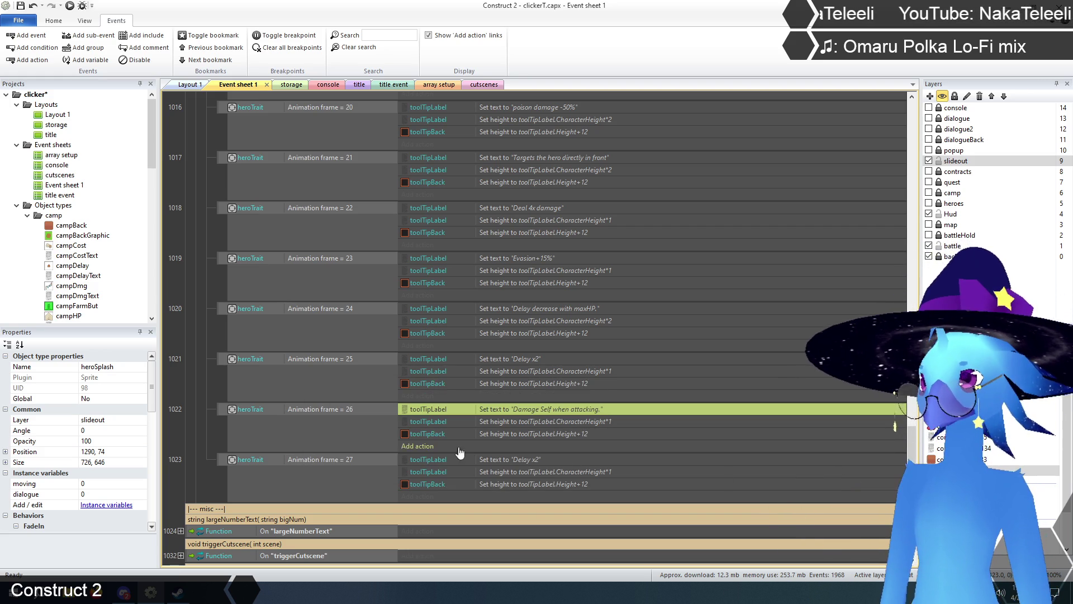
scroll(586, 366, up, 3)
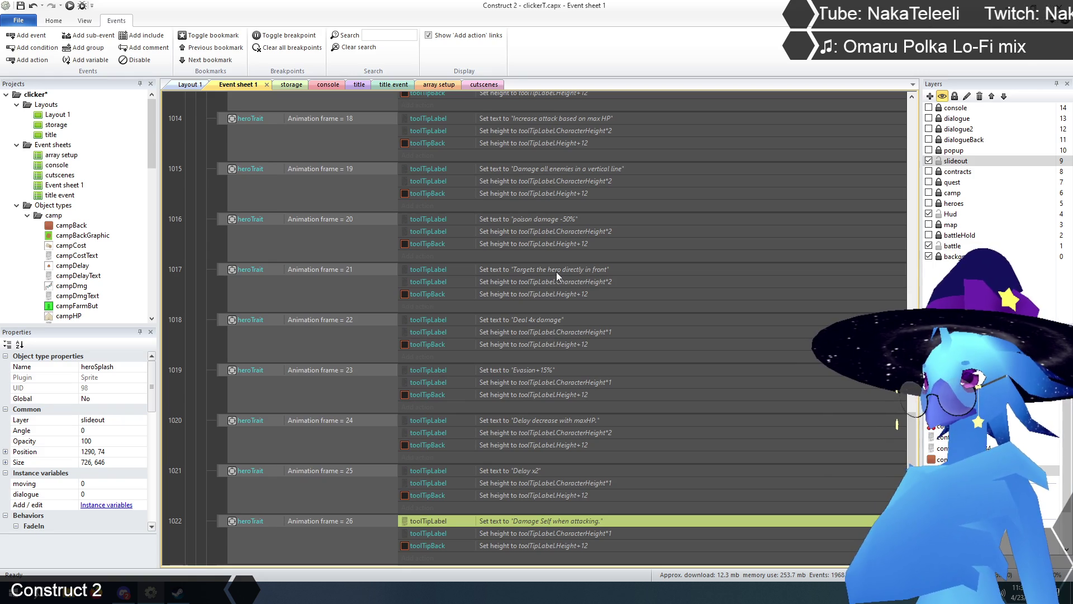
Remove the trailing periods from the frame 24 and frame 26 tooltip texts.
scroll(566, 240, up, 3)
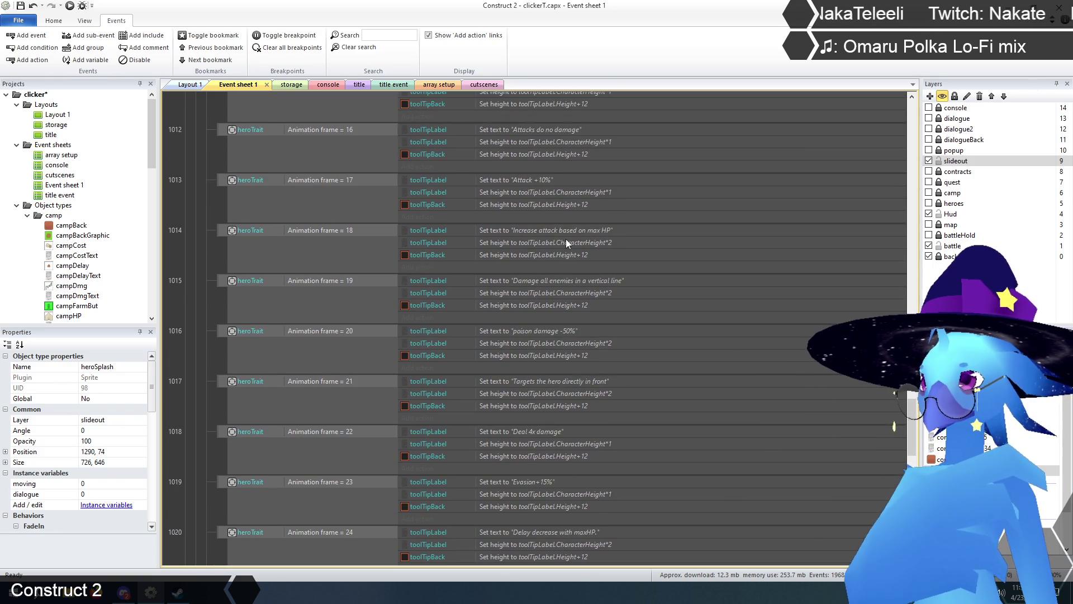
scroll(566, 240, down, 3)
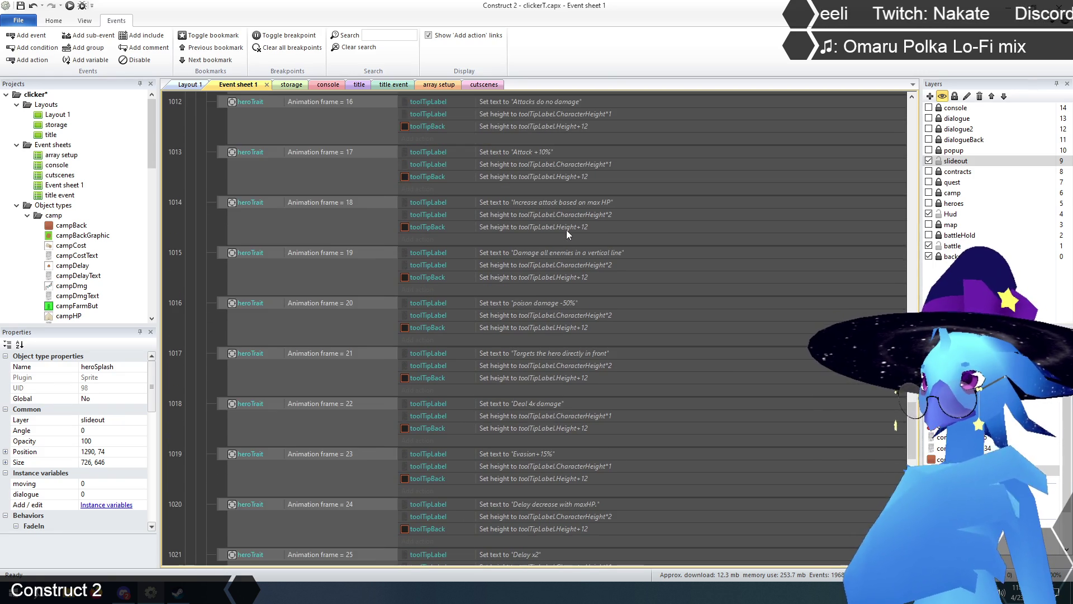
scroll(565, 224, down, 2)
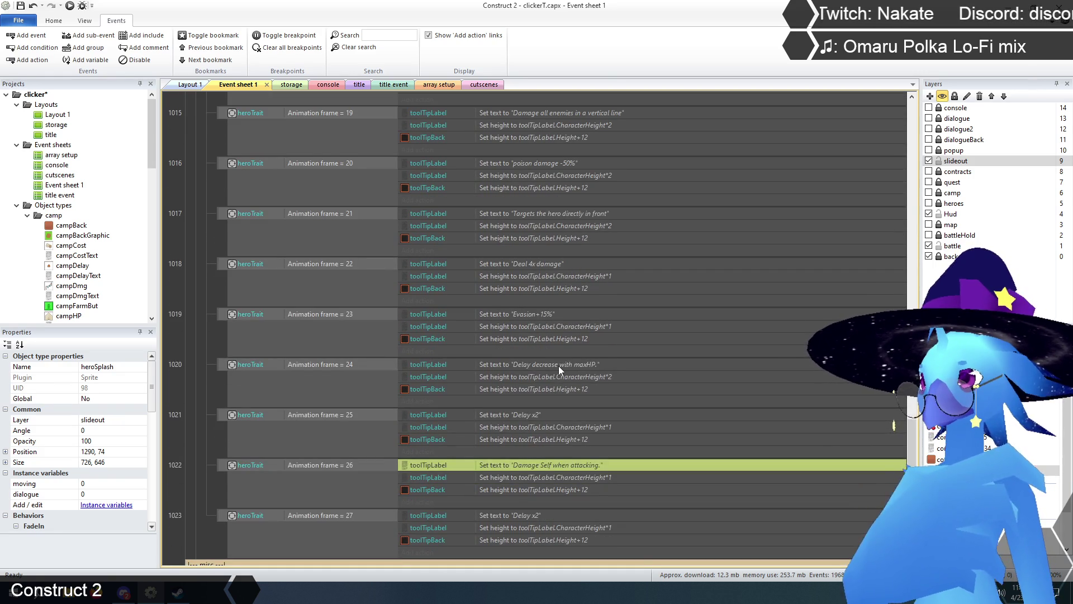
double_click(558, 365)
click(521, 437)
key(Left)
key(BackSpace)
click(854, 473)
scroll(593, 364, down, 2)
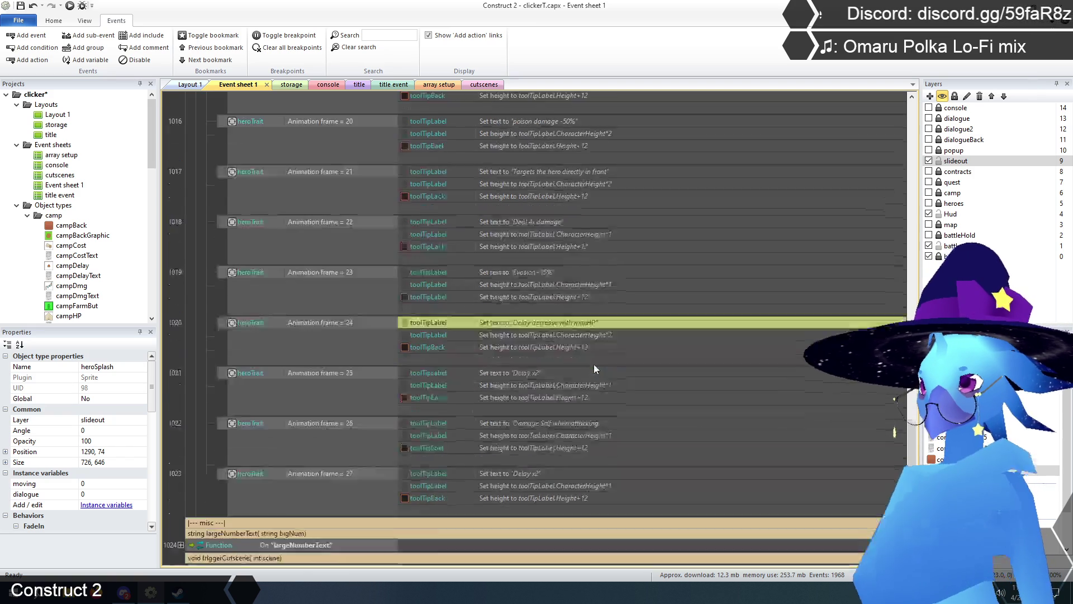
double_click(562, 391)
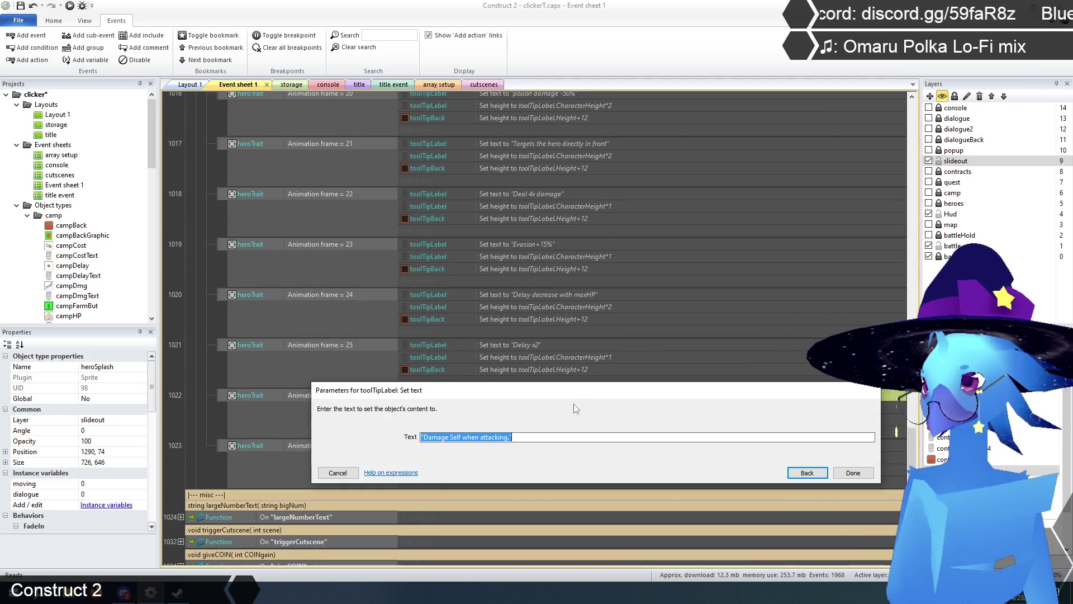
click(511, 437)
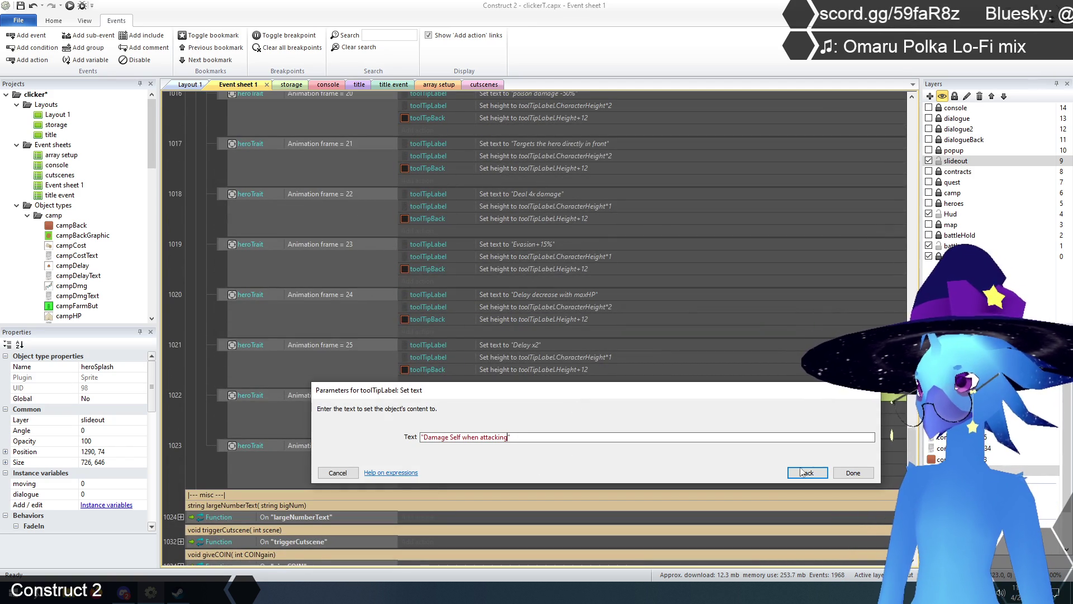
click(853, 472)
Set the frame 27 tooltip text to "Heal self when attacking".
double_click(532, 447)
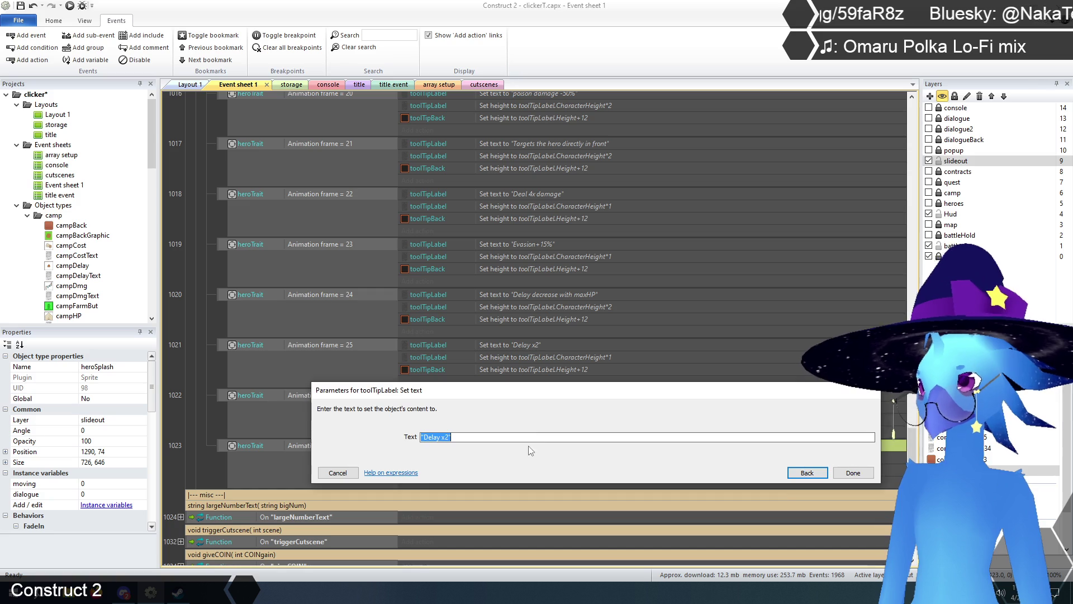
text("Heal self when )
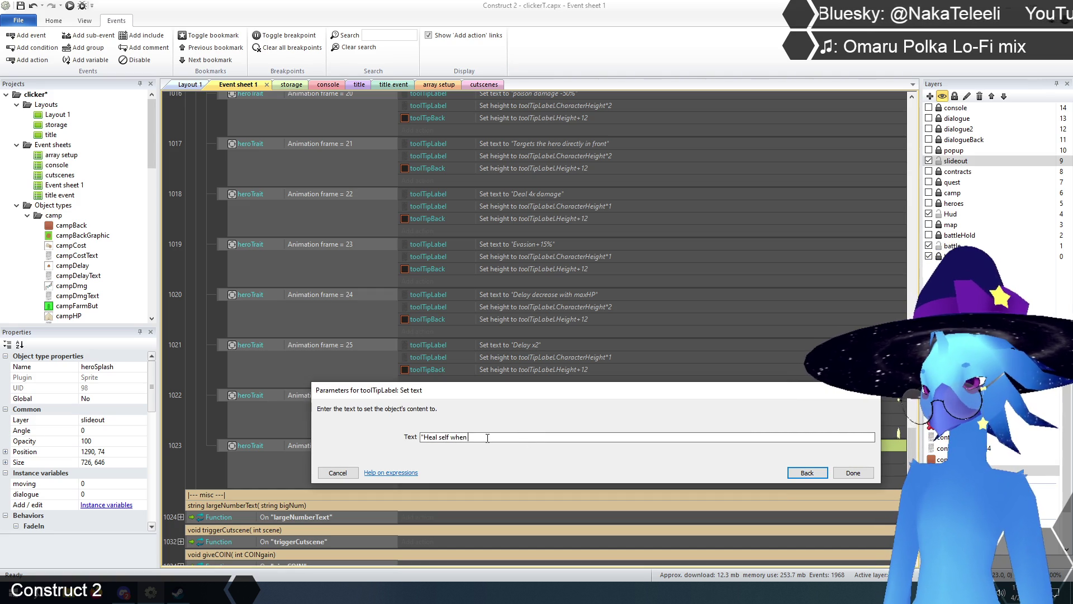
text(attacking)
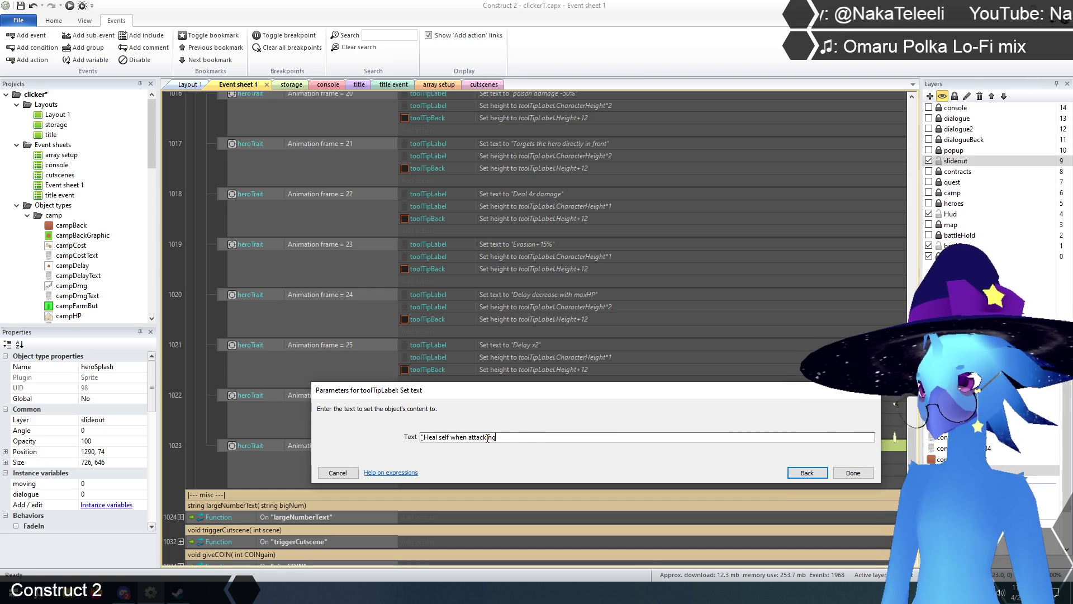
text(")
key(Return)
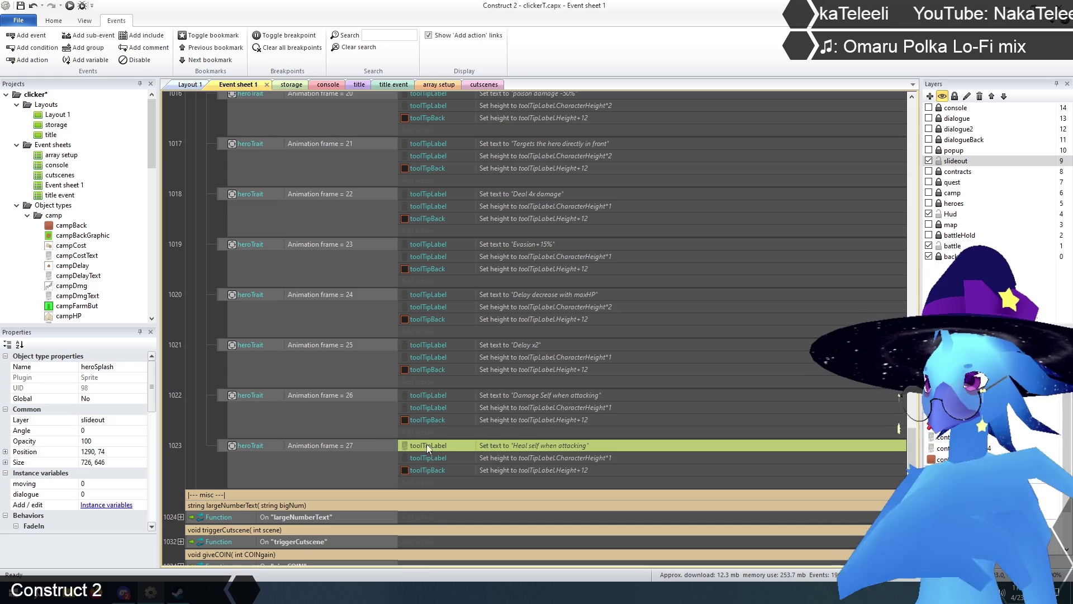
click(224, 453)
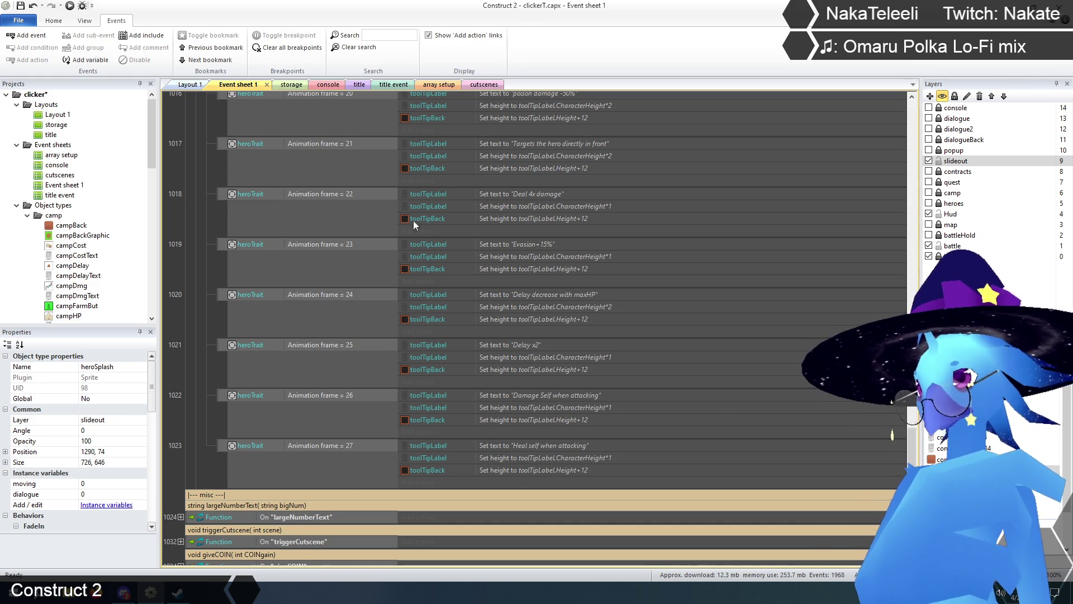
Set frame 27's label height to CharacterHeight*2 and recheck frame 26's height.
double_click(597, 459)
click(532, 437)
key(BackSpace)
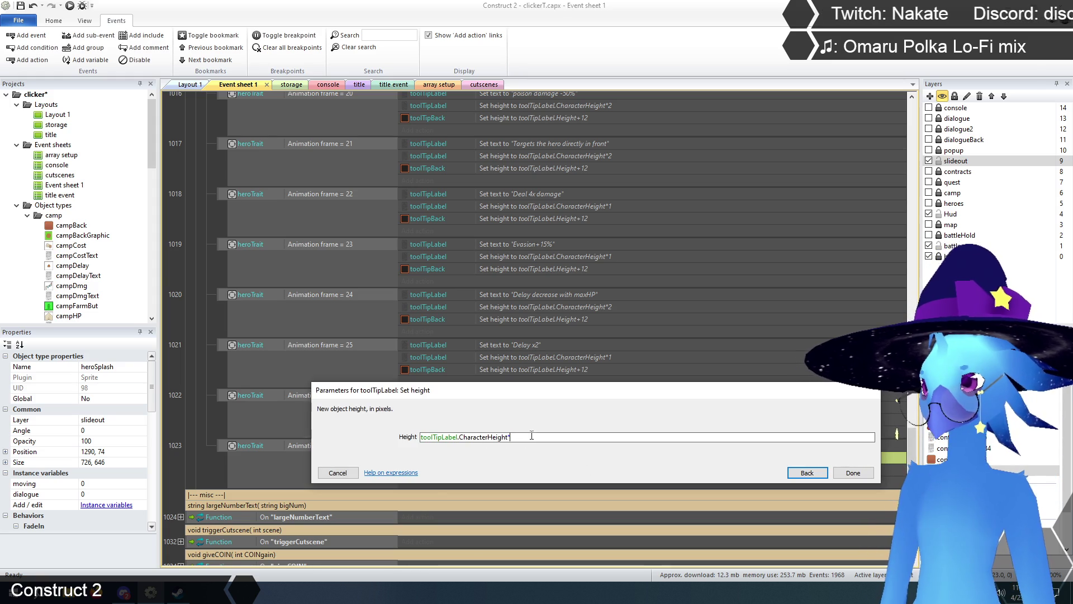
click(848, 476)
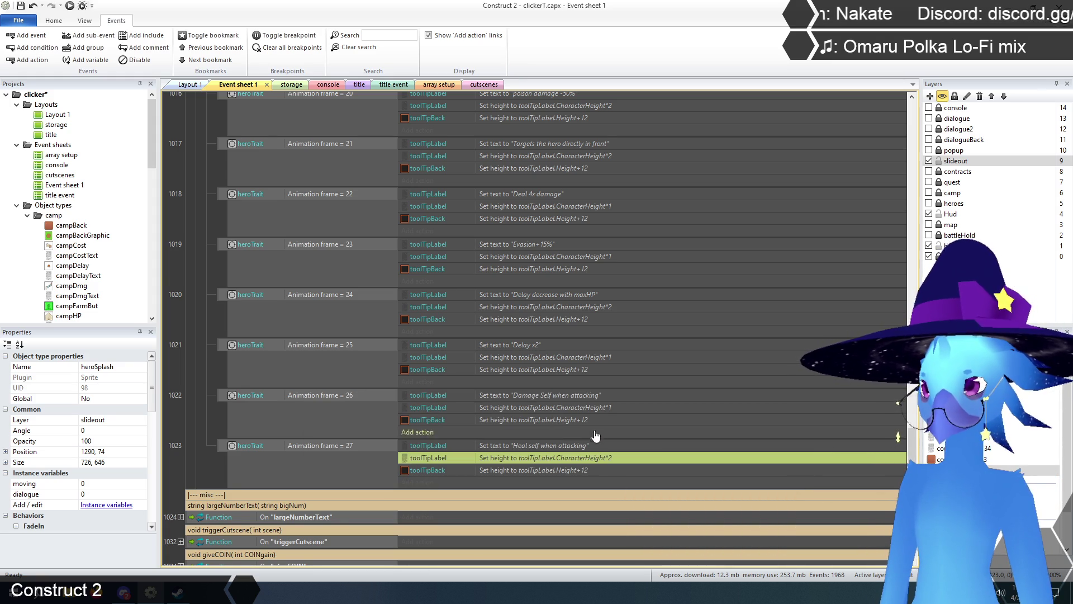
double_click(600, 408)
click(560, 438)
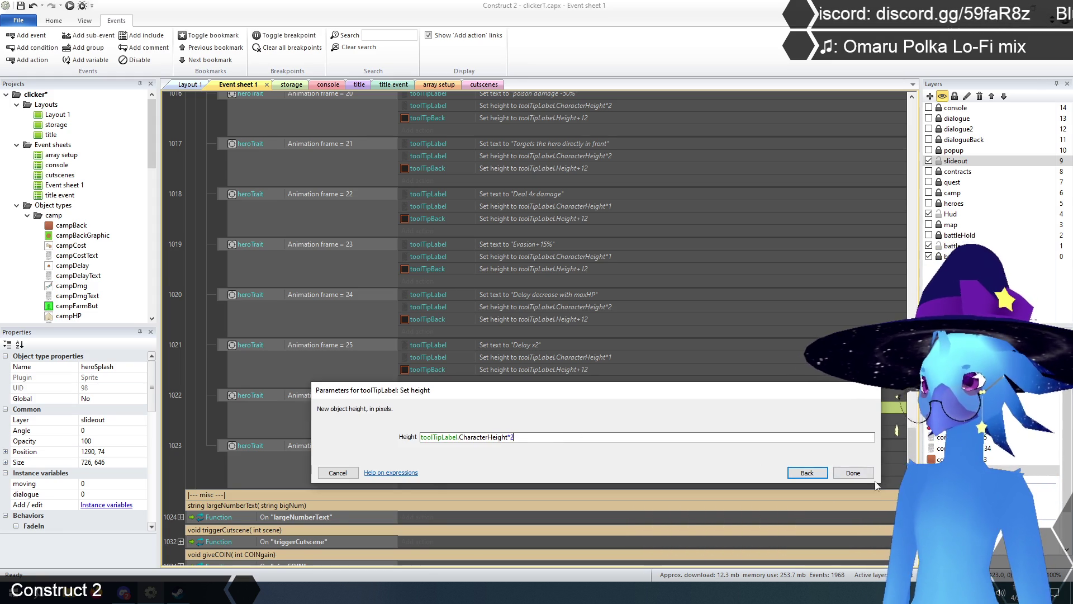
click(853, 472)
click(195, 382)
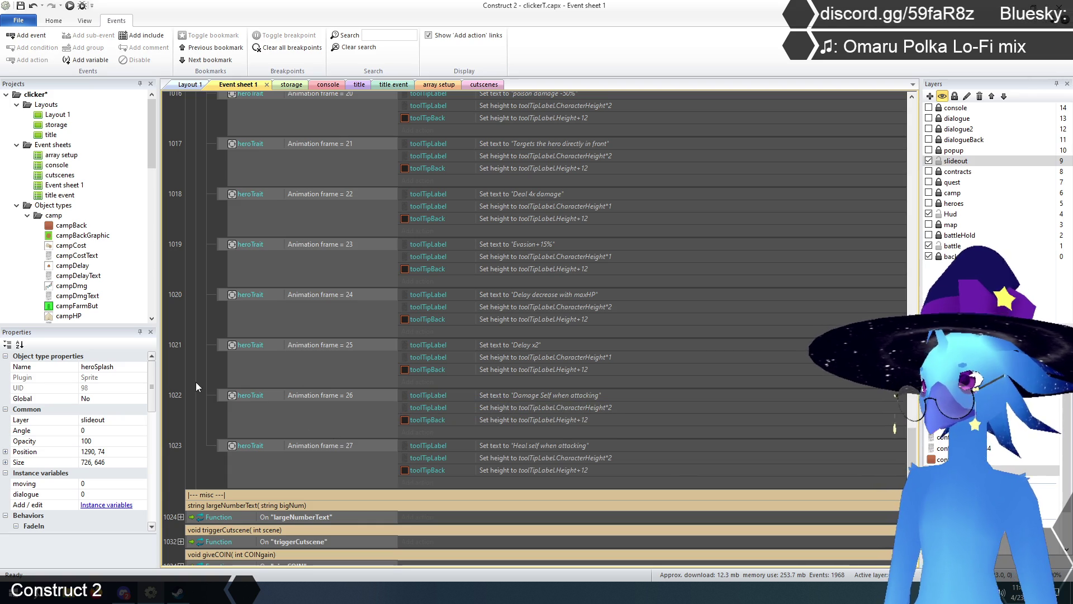
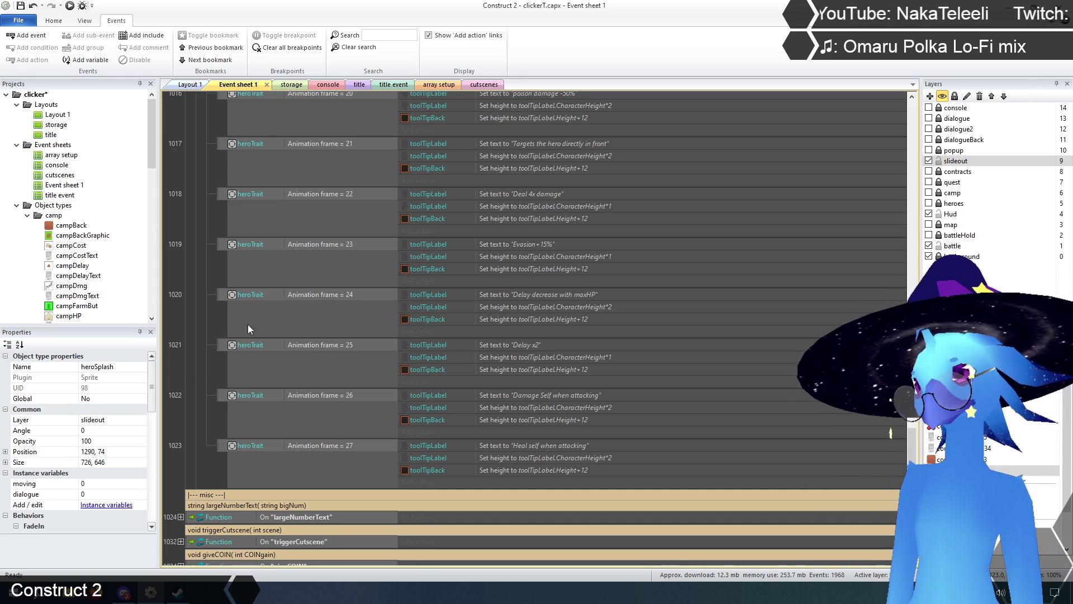
Review scene 33's dialogue events for sceneStates 0–6 on the cutscenes event sheet.
click(476, 86)
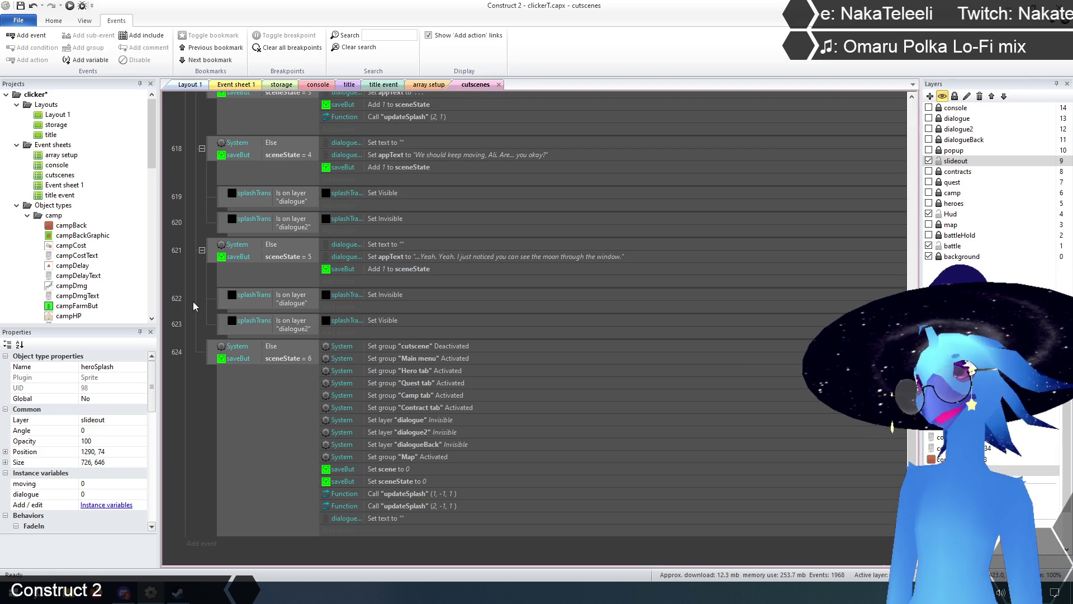
scroll(193, 301, up, 10)
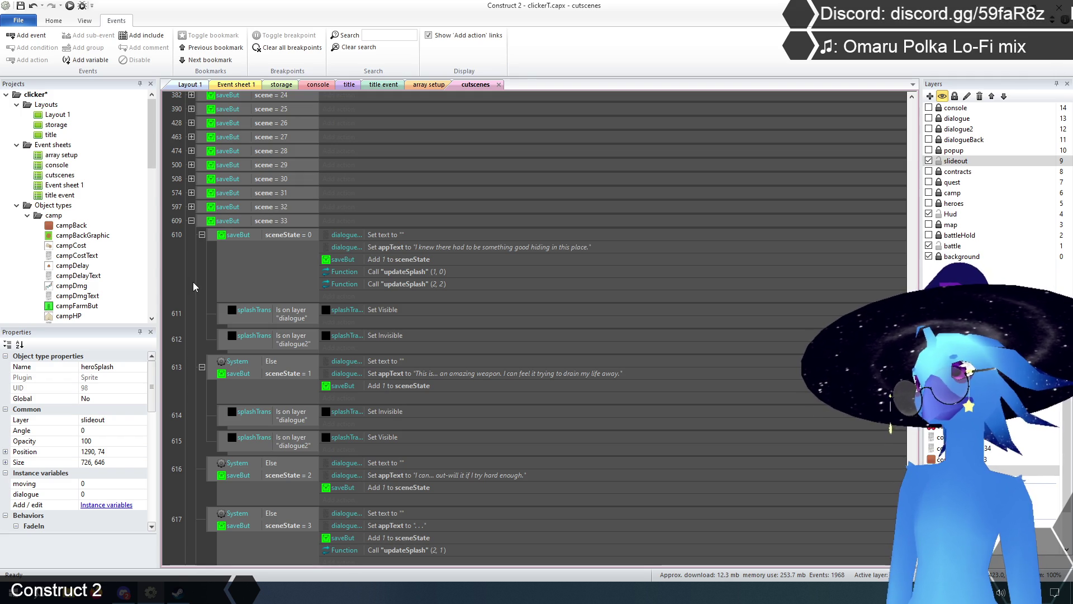
scroll(196, 285, down, 10)
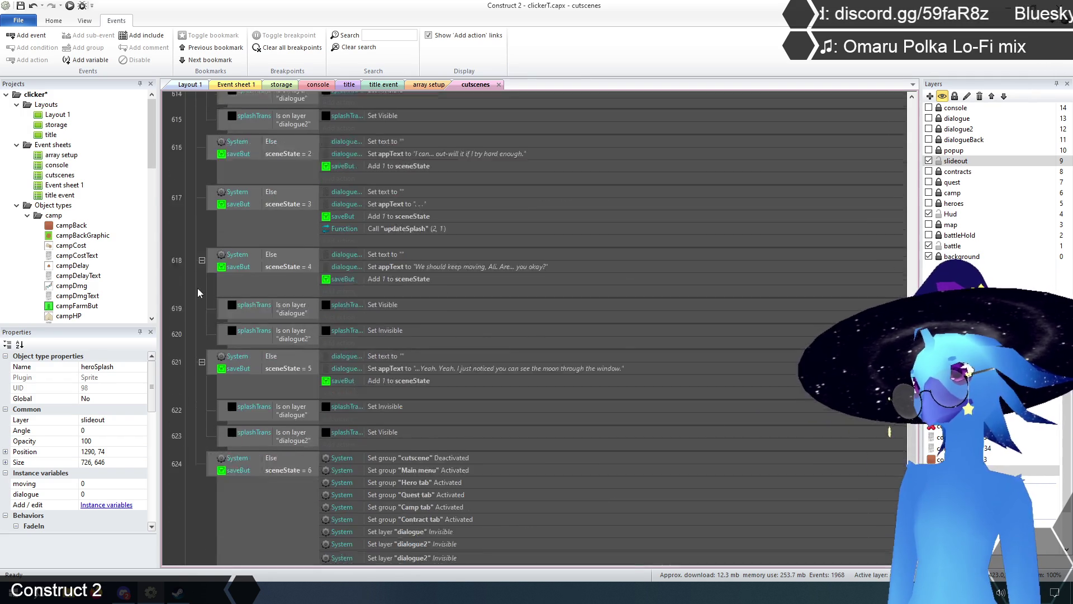
scroll(197, 288, down, 2)
scroll(193, 391, up, 6)
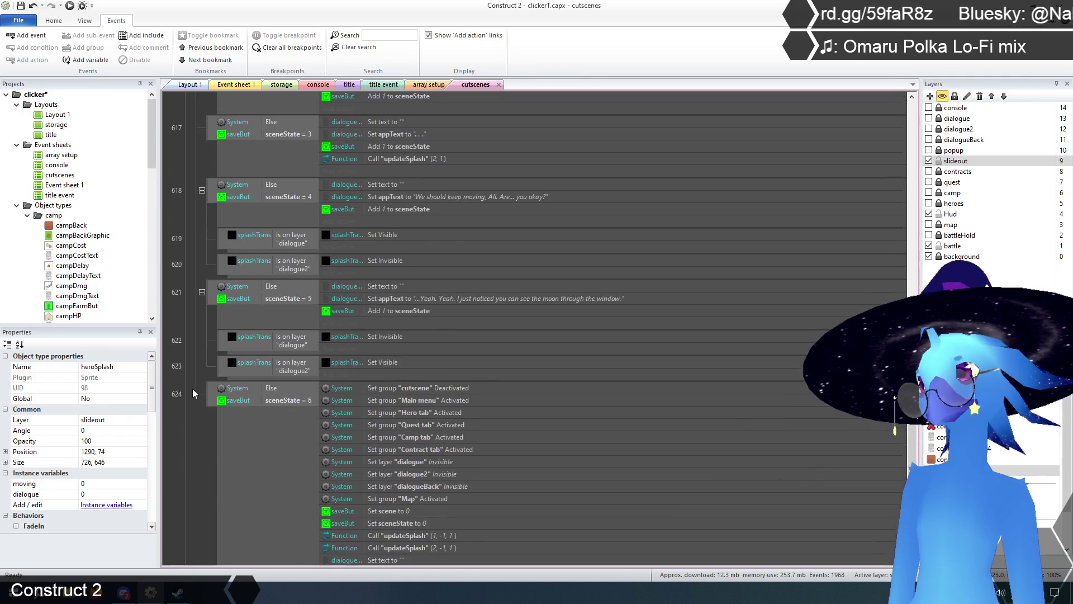
scroll(188, 387, down, 3)
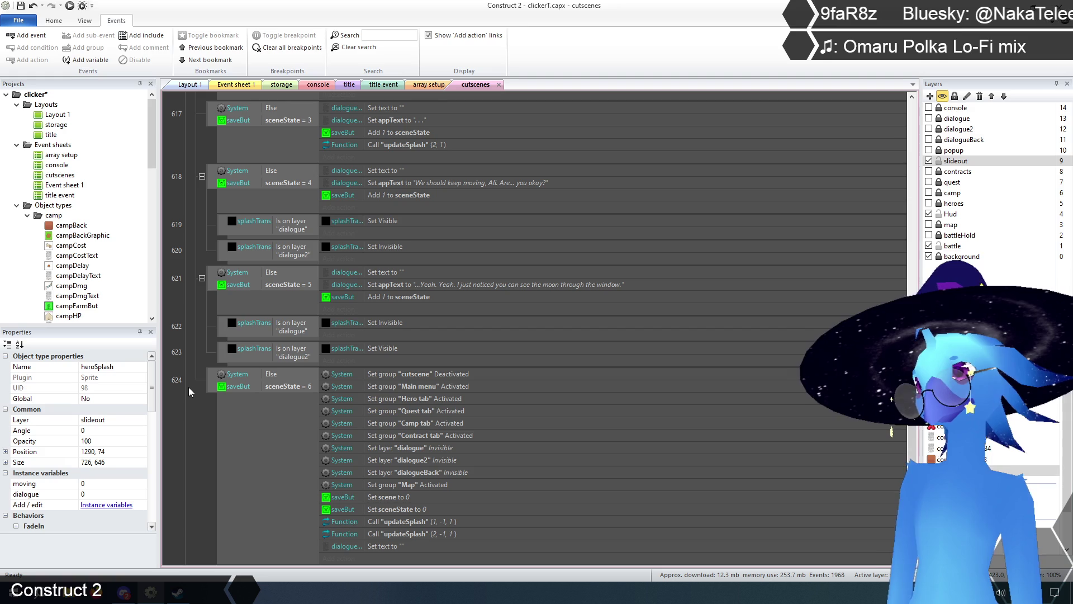
scroll(189, 387, up, 6)
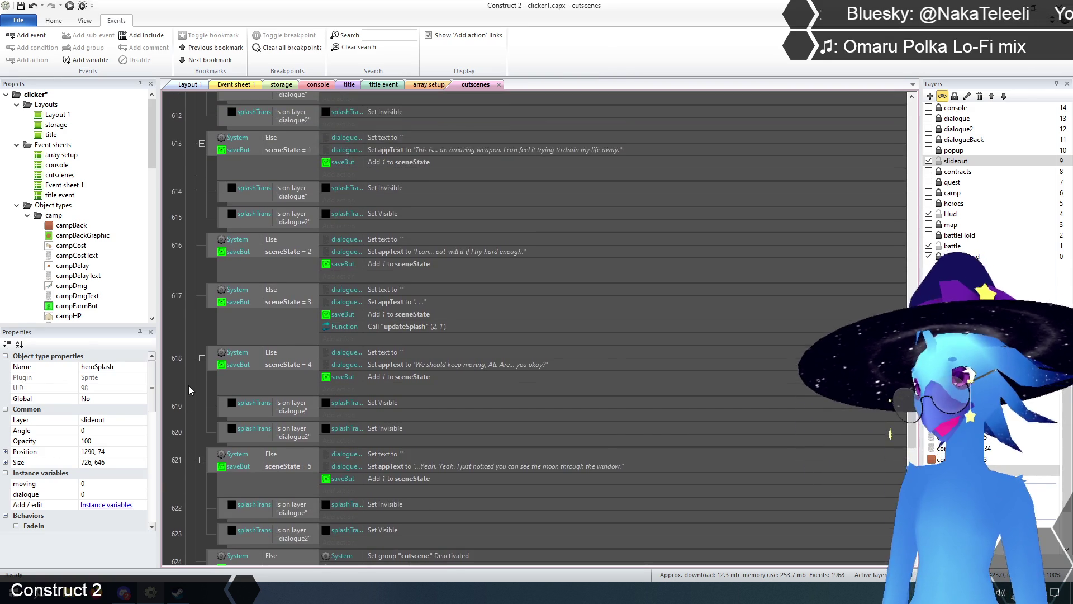
scroll(189, 385, up, 3)
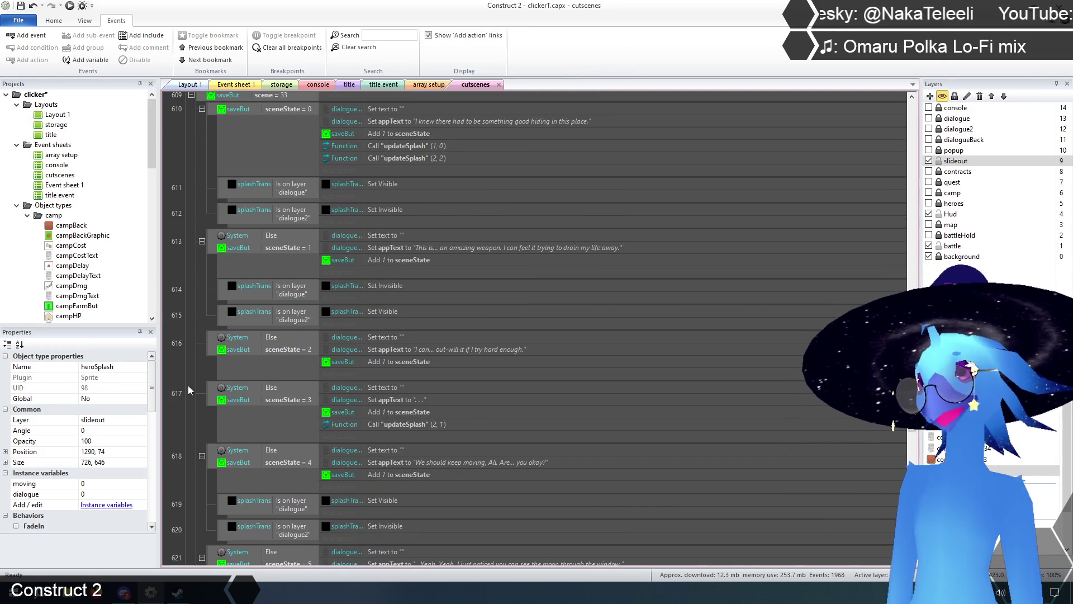
scroll(188, 385, up, 6)
scroll(188, 385, down, 6)
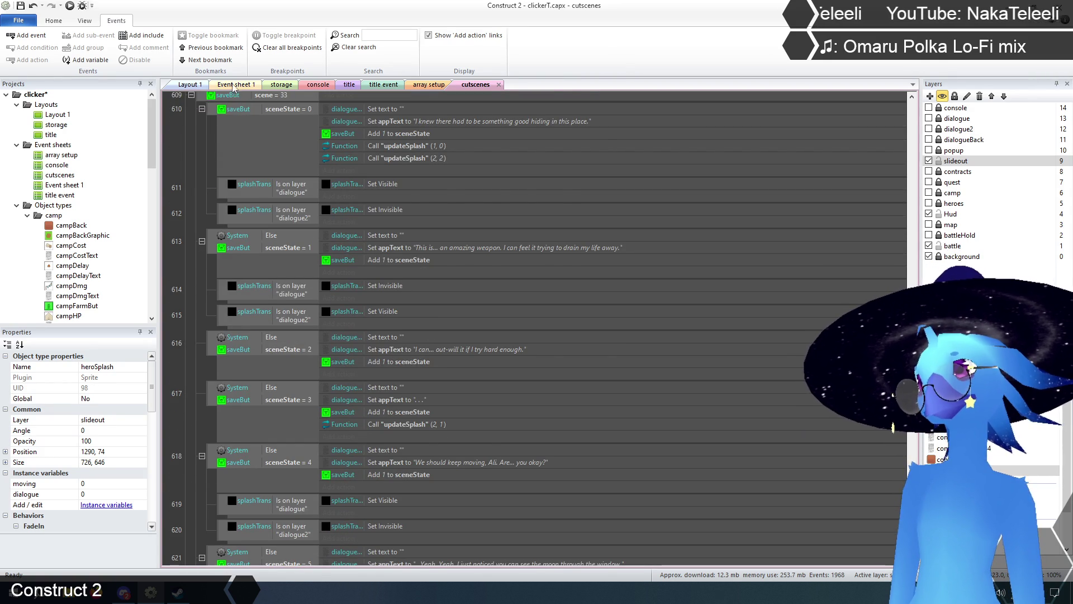
Review the heroTrait Animation frame tooltip events on Event sheet 1, then save with Ctrl+S.
click(233, 85)
scroll(207, 246, up, 14)
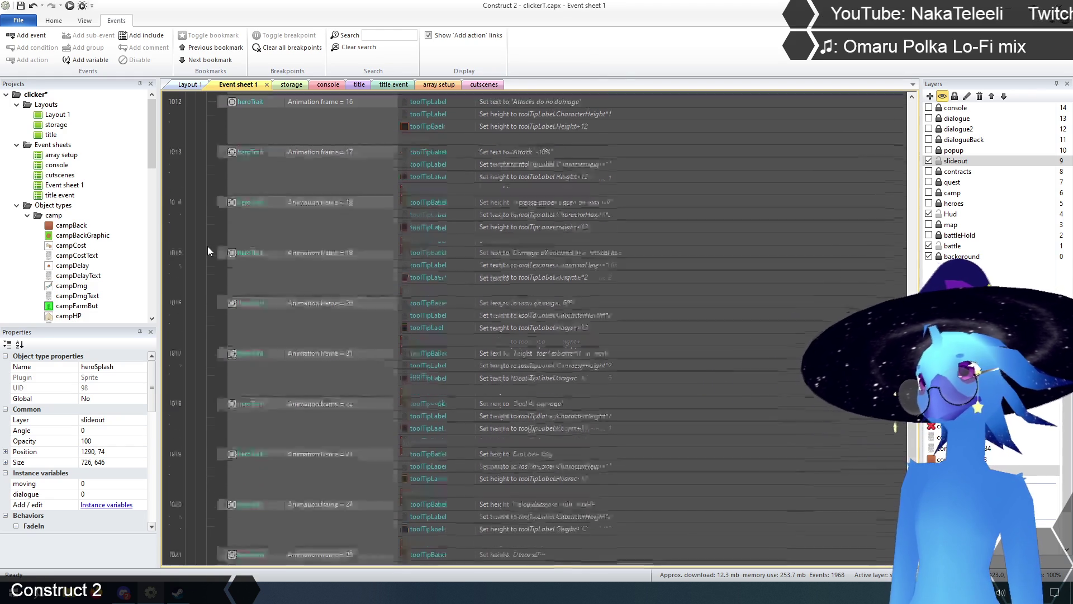
scroll(207, 251, up, 15)
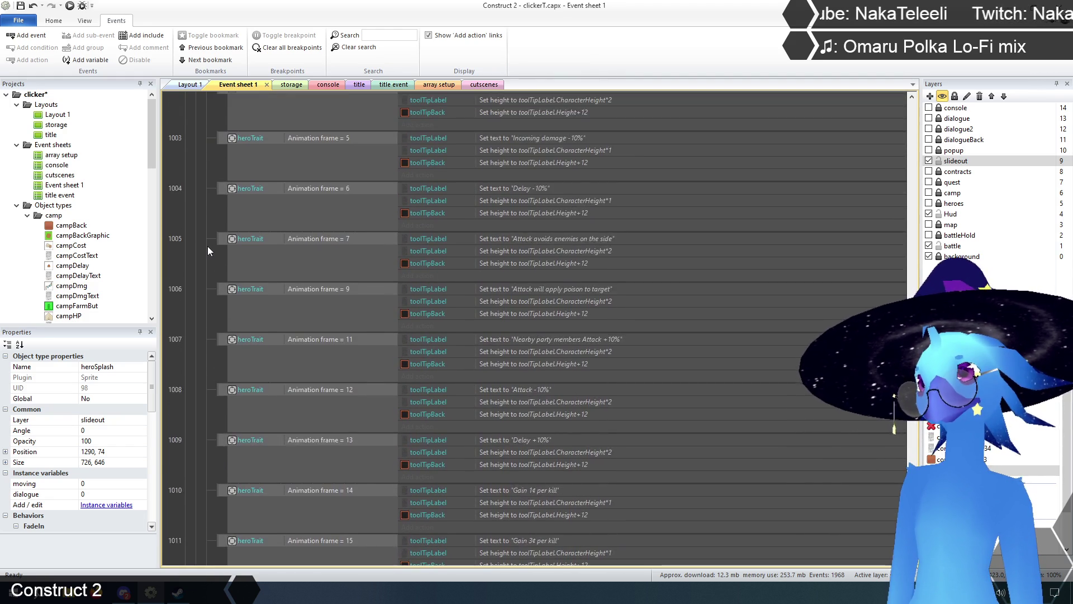
scroll(207, 251, up, 4)
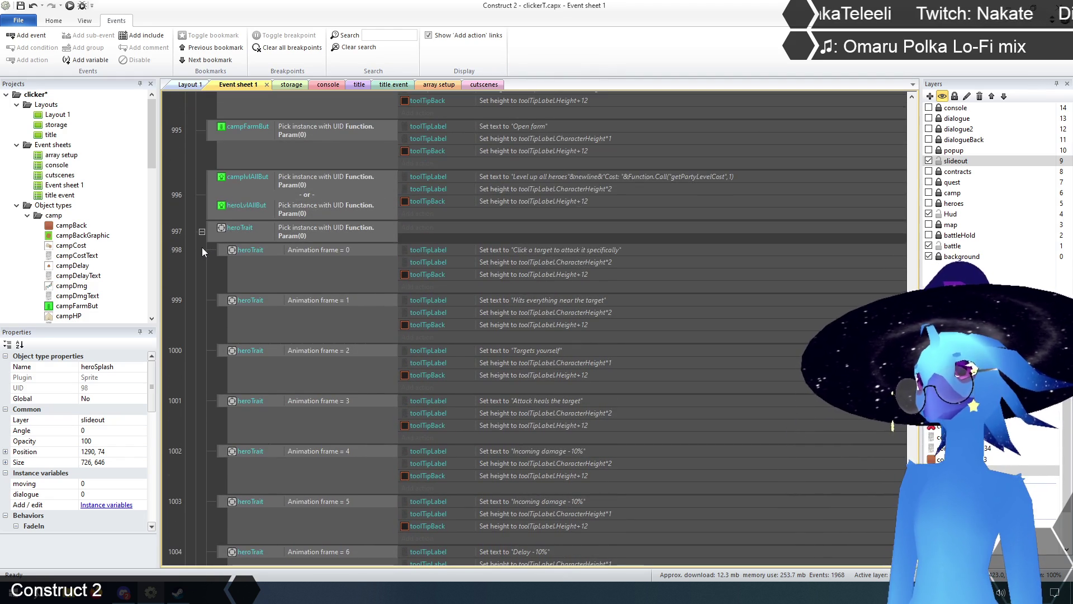
scroll(195, 305, down, 6)
scroll(198, 311, down, 18)
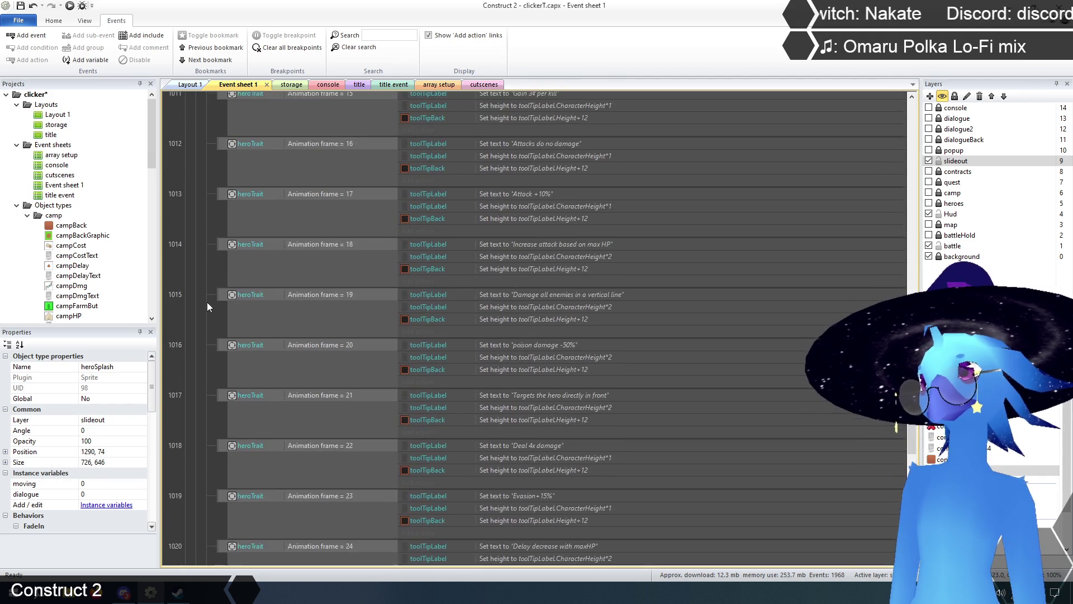
scroll(207, 301, down, 8)
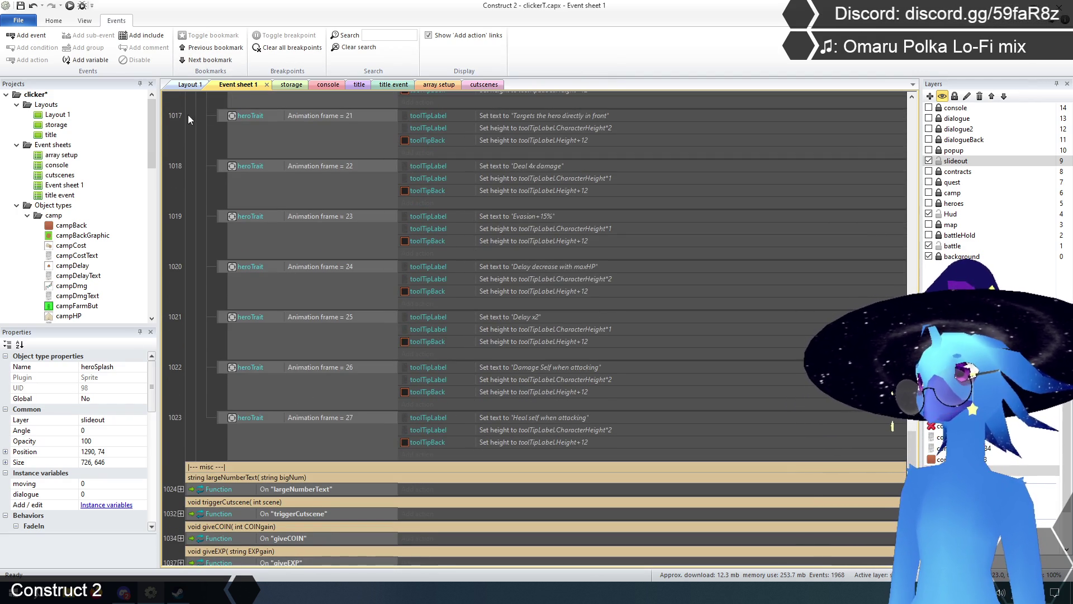
key(ctrl+s)
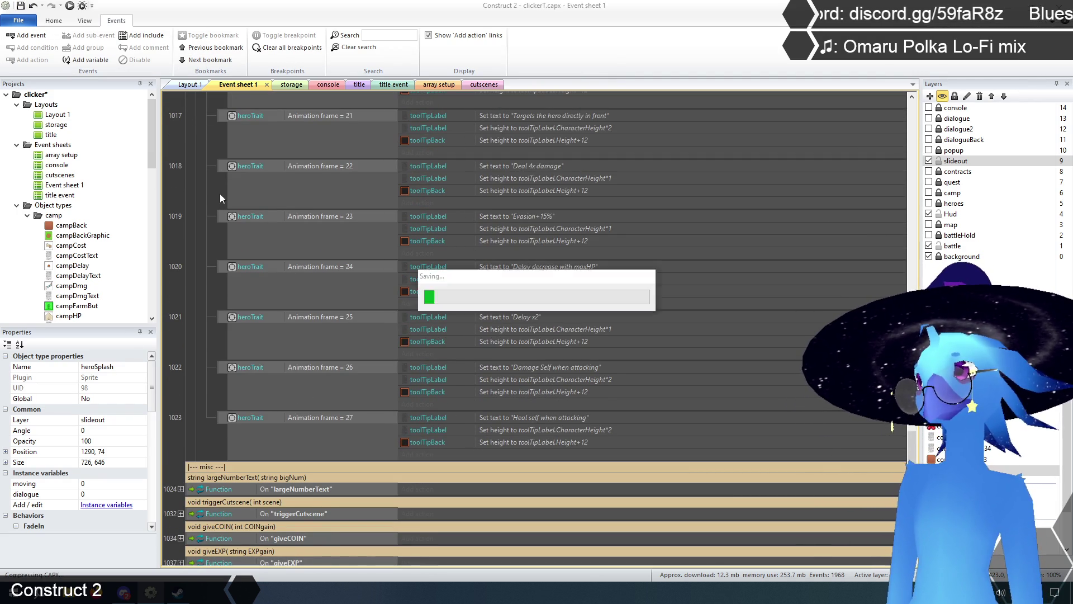
Open the heroTrait sprite's animation frames from the storage layout.
click(291, 85)
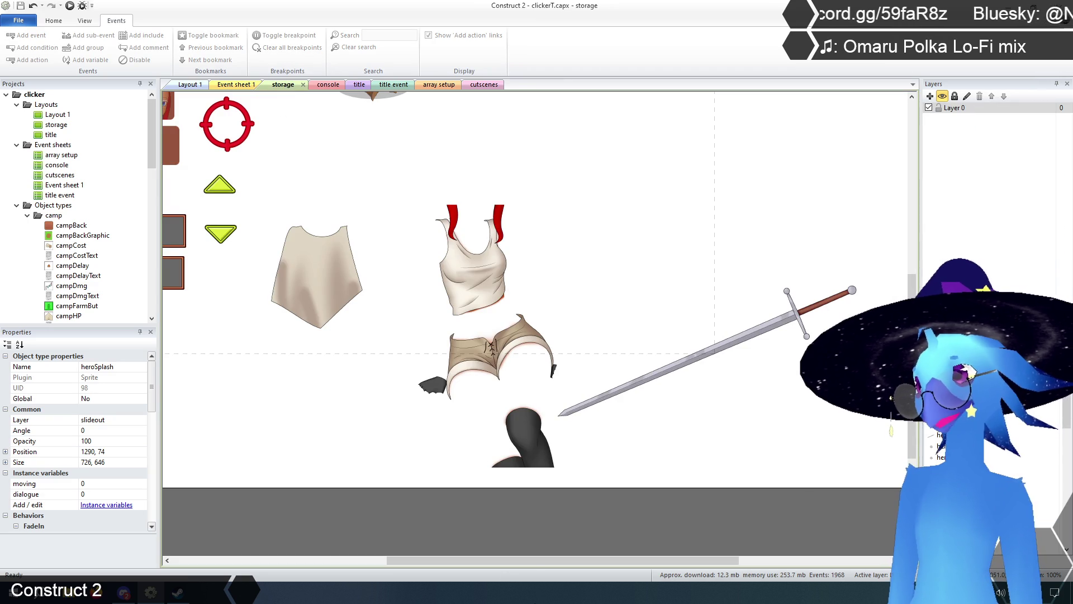
drag(524, 559, 395, 554)
right_click(323, 188)
click(358, 206)
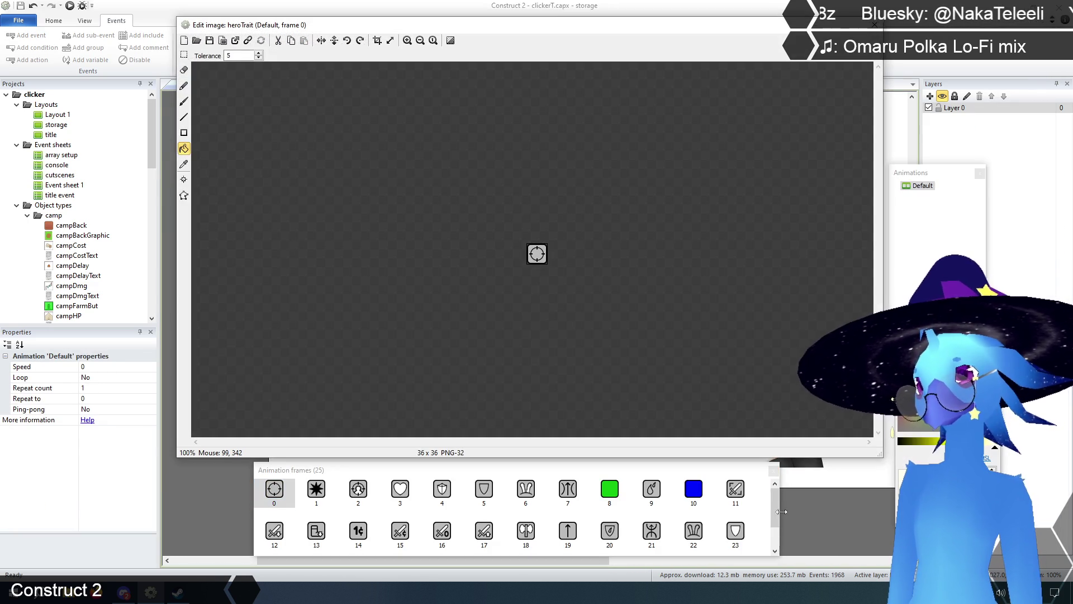
scroll(774, 504, down, 1)
Duplicate frame 24 three times to add frames 25, 26 and 27.
click(277, 540)
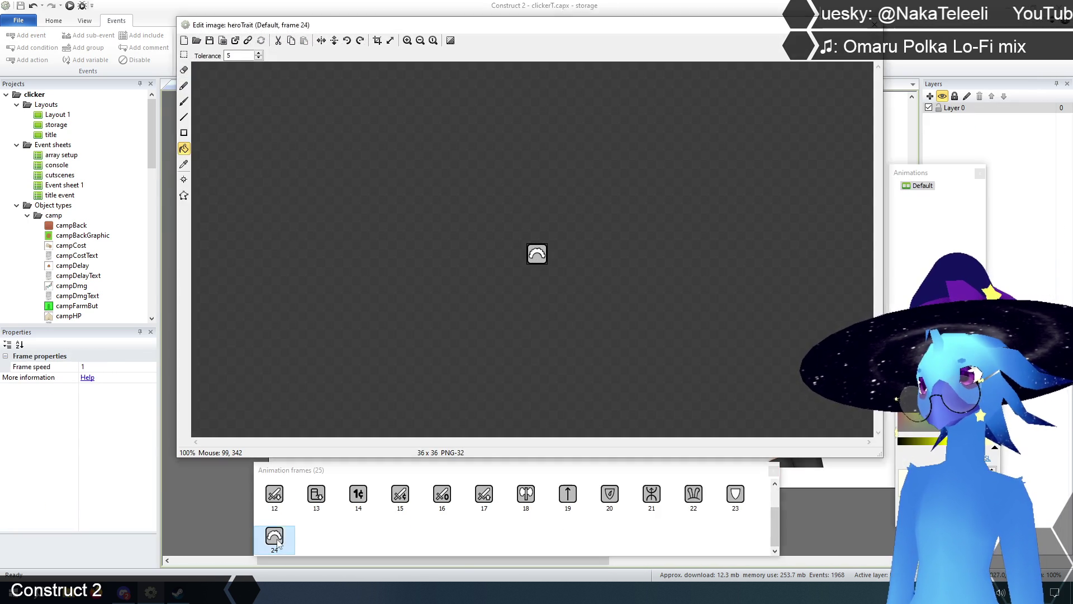
right_click(278, 541)
click(317, 485)
right_click(323, 535)
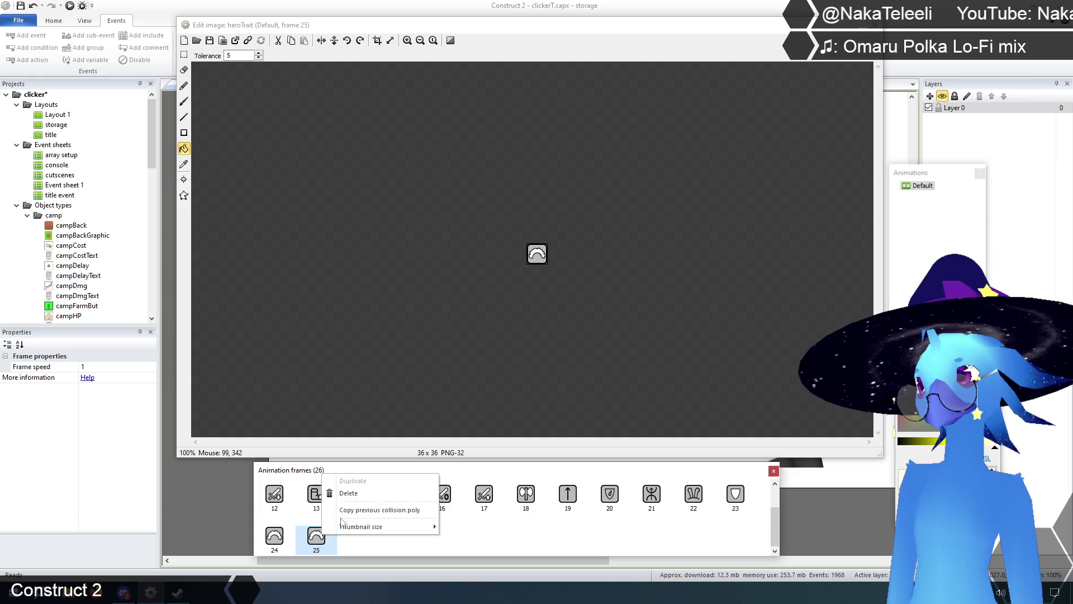
click(352, 481)
right_click(356, 535)
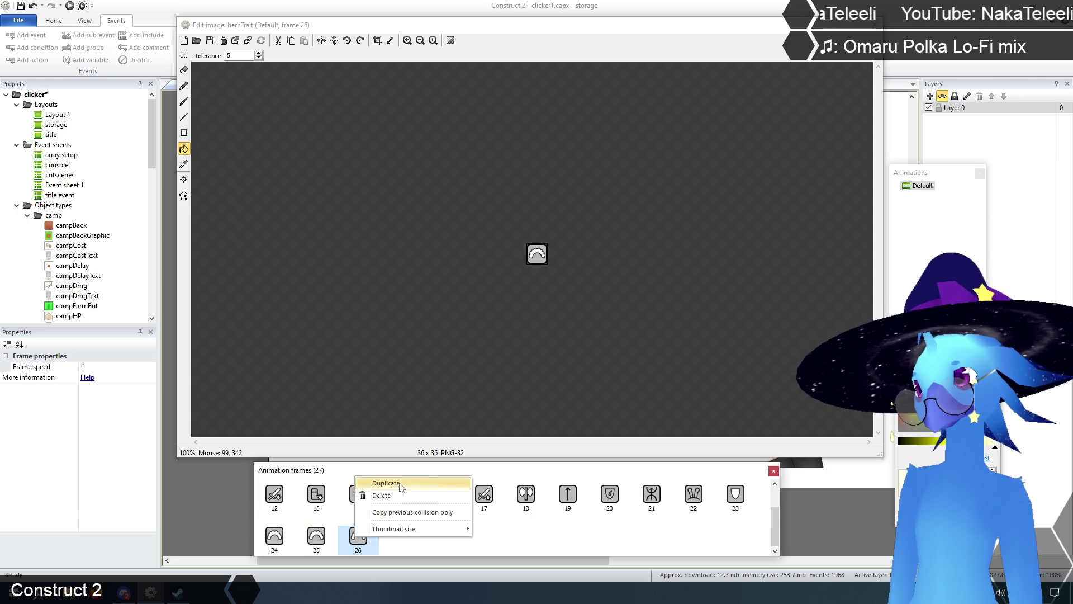
click(401, 484)
click(463, 539)
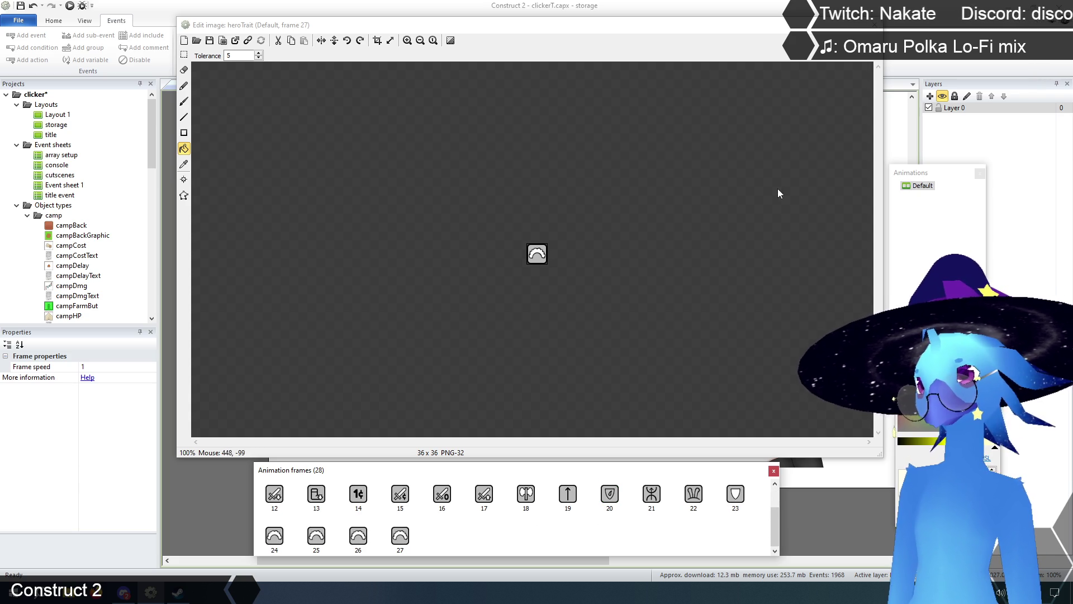
click(876, 24)
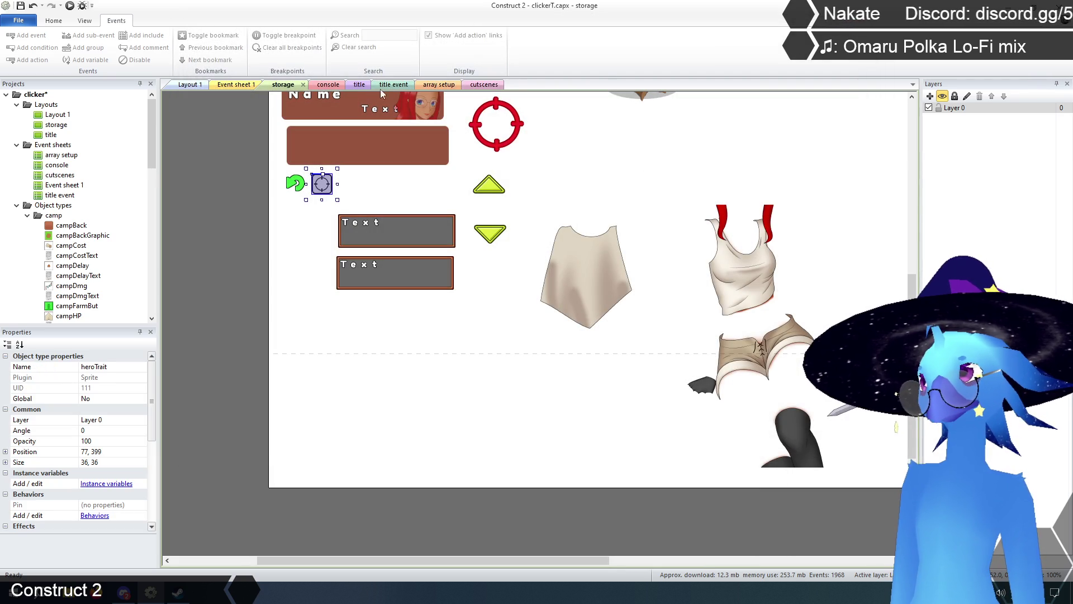
click(430, 85)
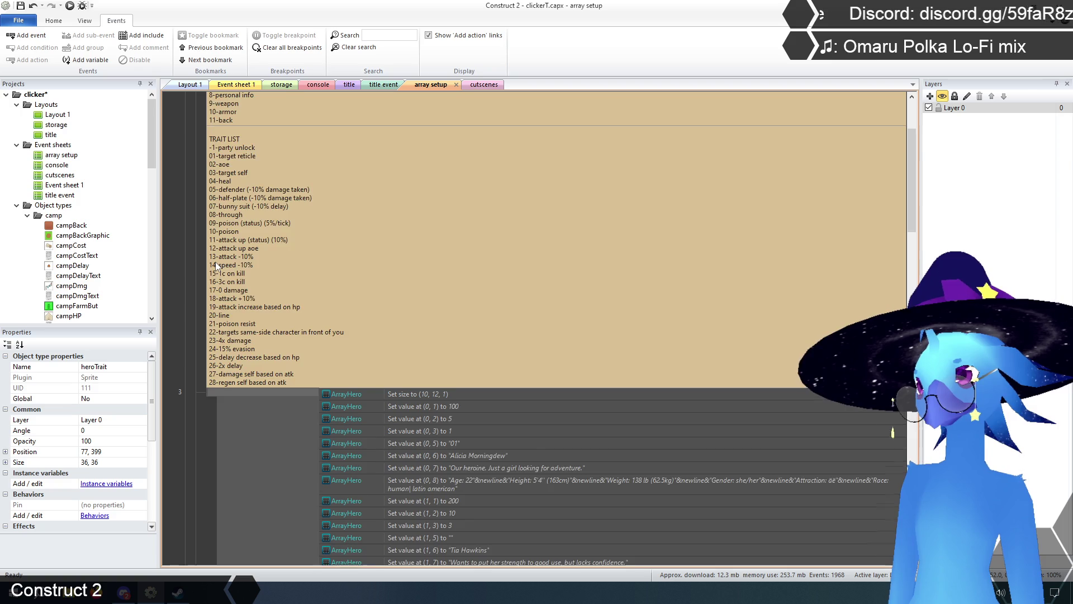
scroll(216, 262, down, 6)
scroll(781, 196, up, 5)
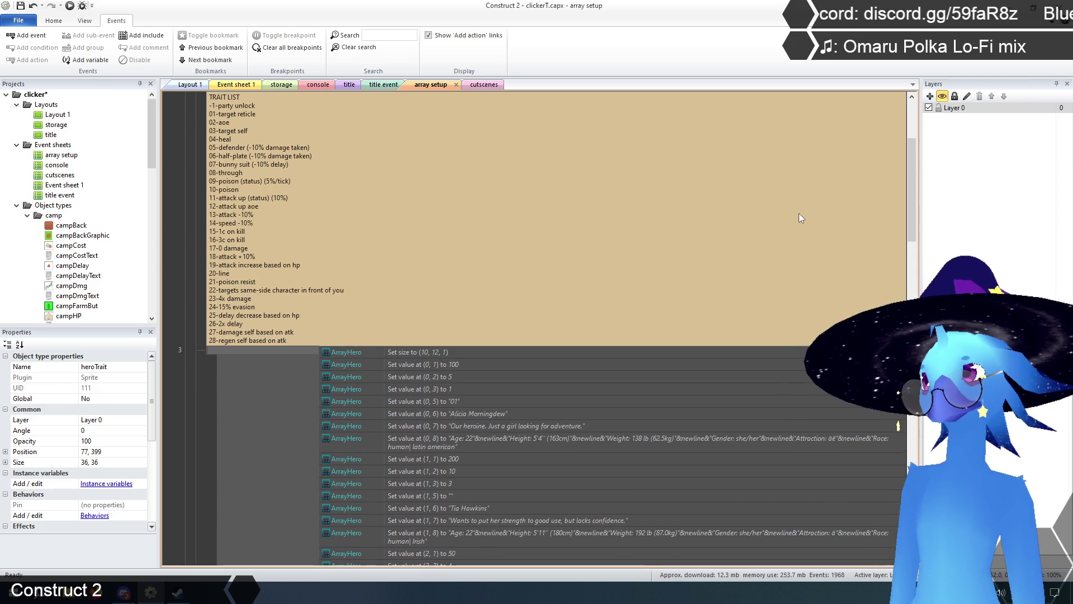
click(235, 84)
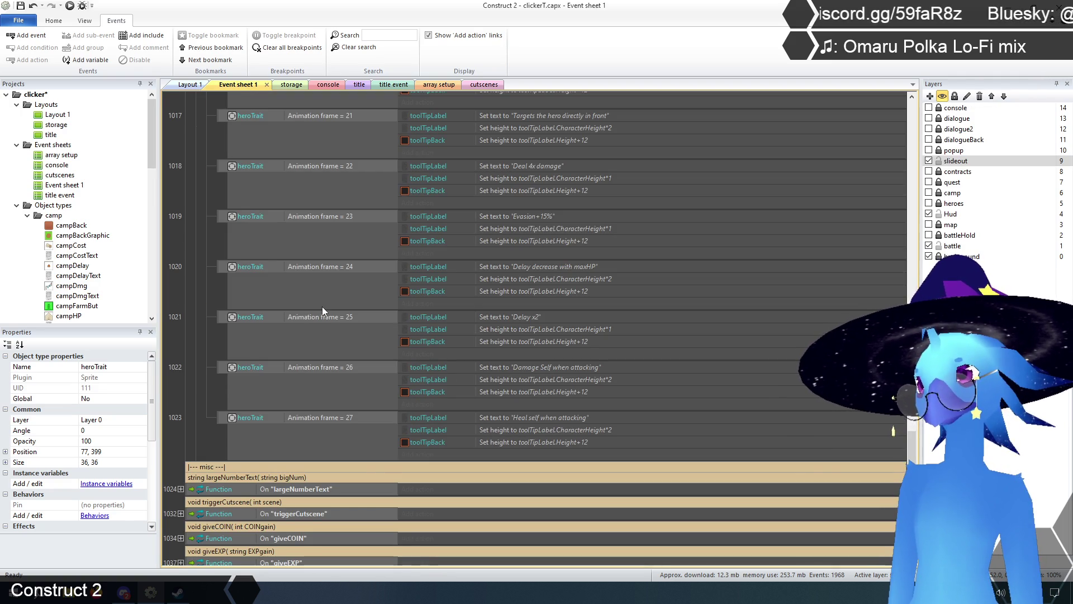
scroll(358, 443, up, 3)
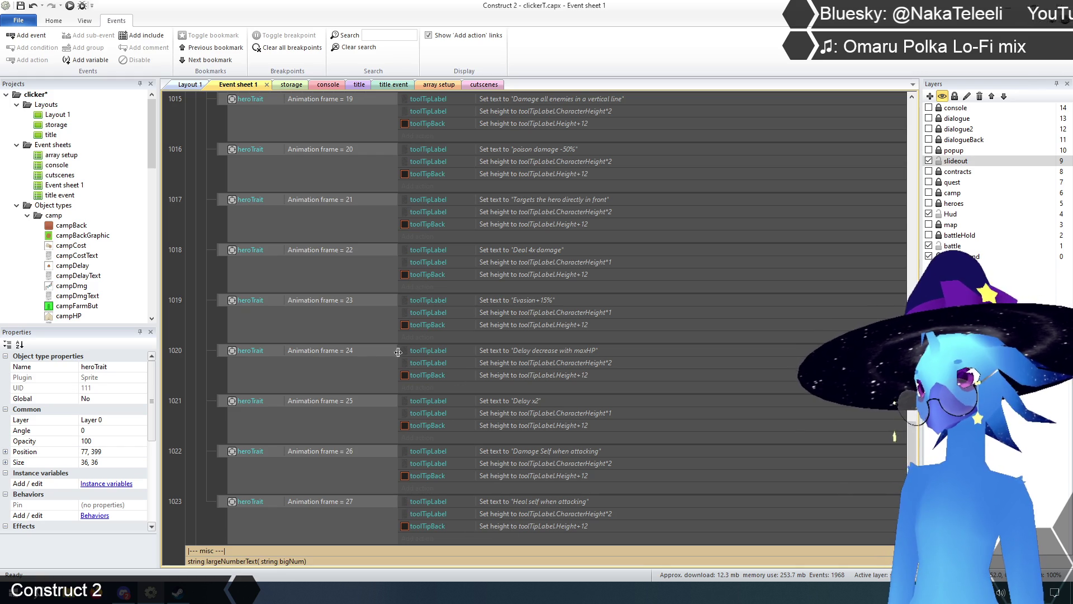
click(536, 352)
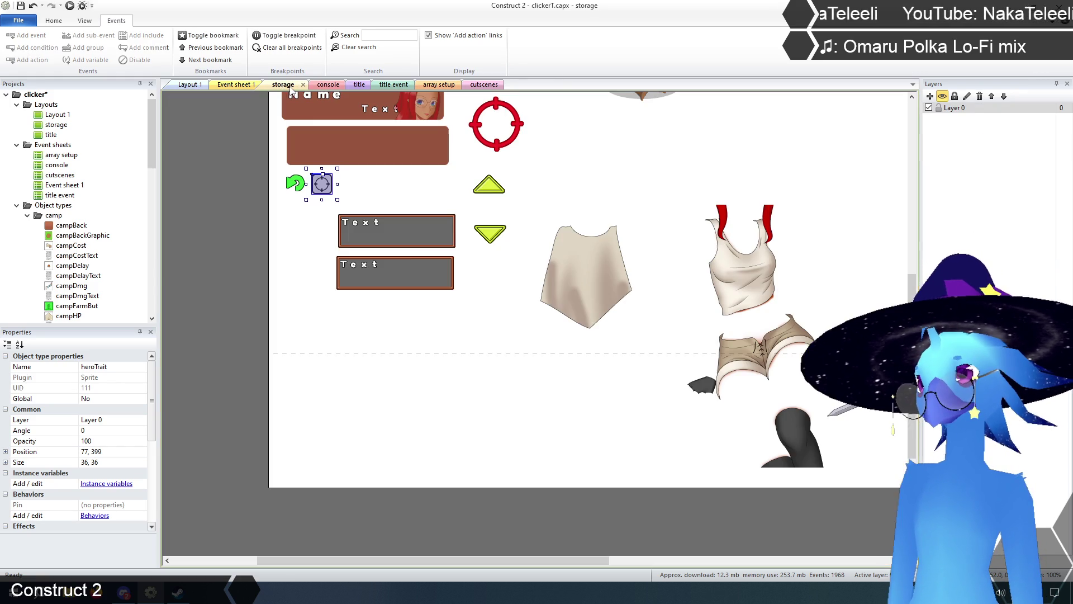
click(288, 84)
right_click(327, 187)
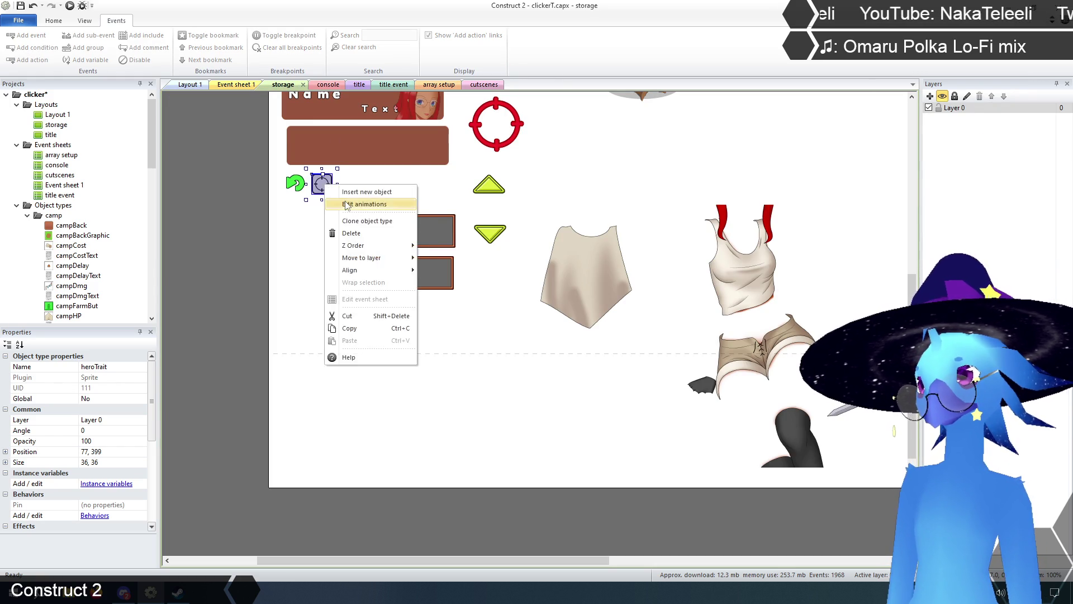
click(347, 204)
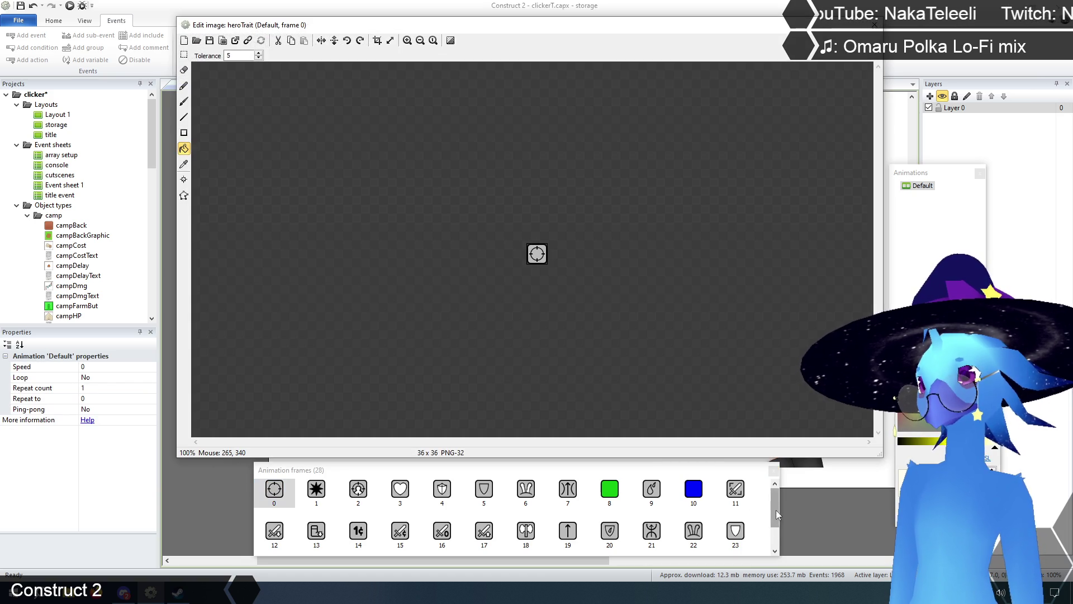
drag(776, 512, 784, 544)
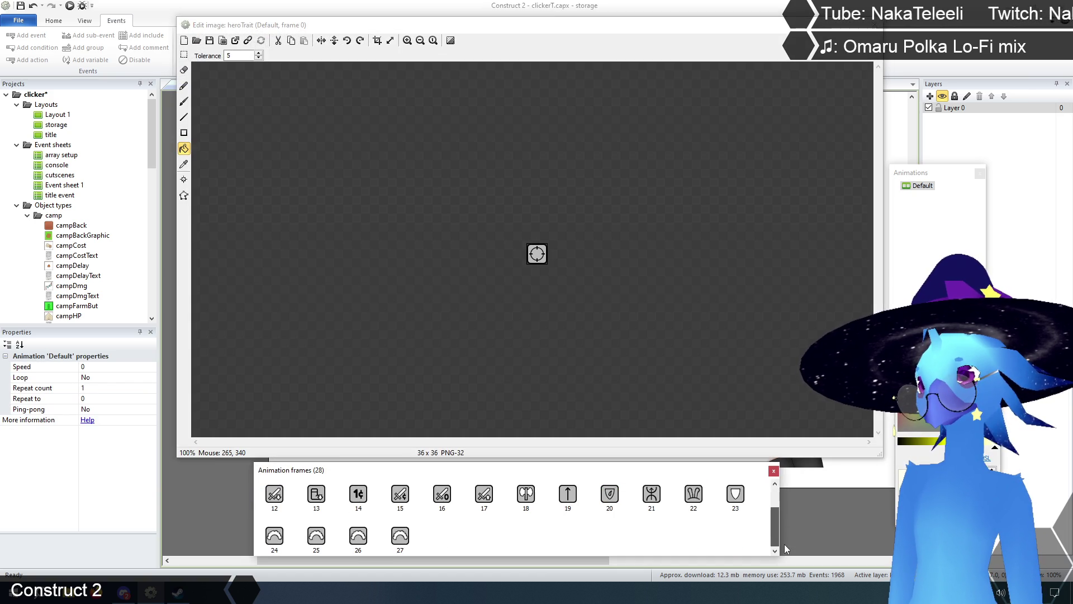
click(272, 539)
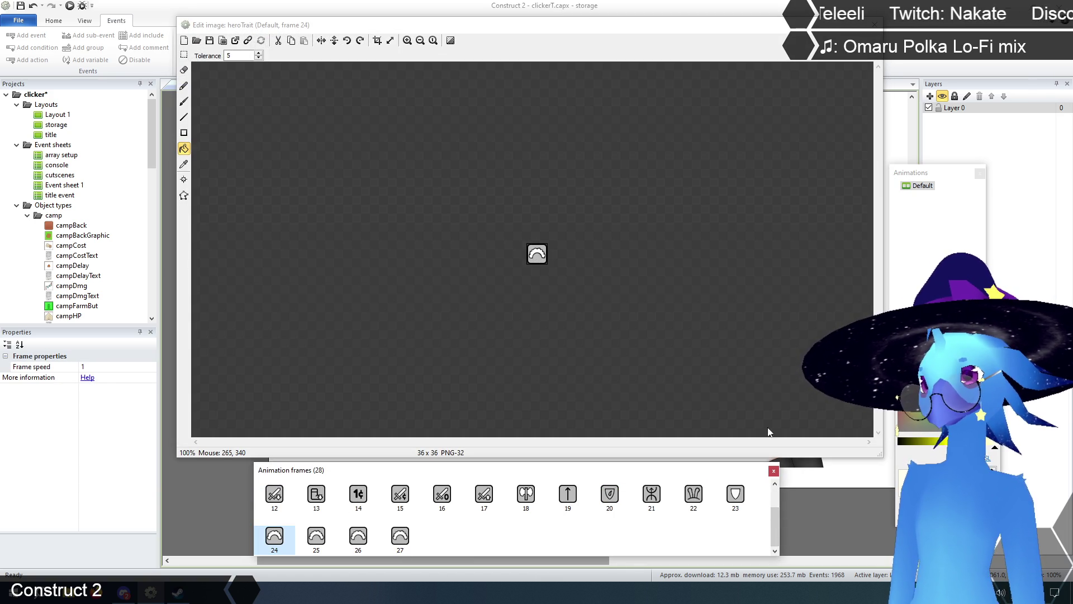
click(876, 26)
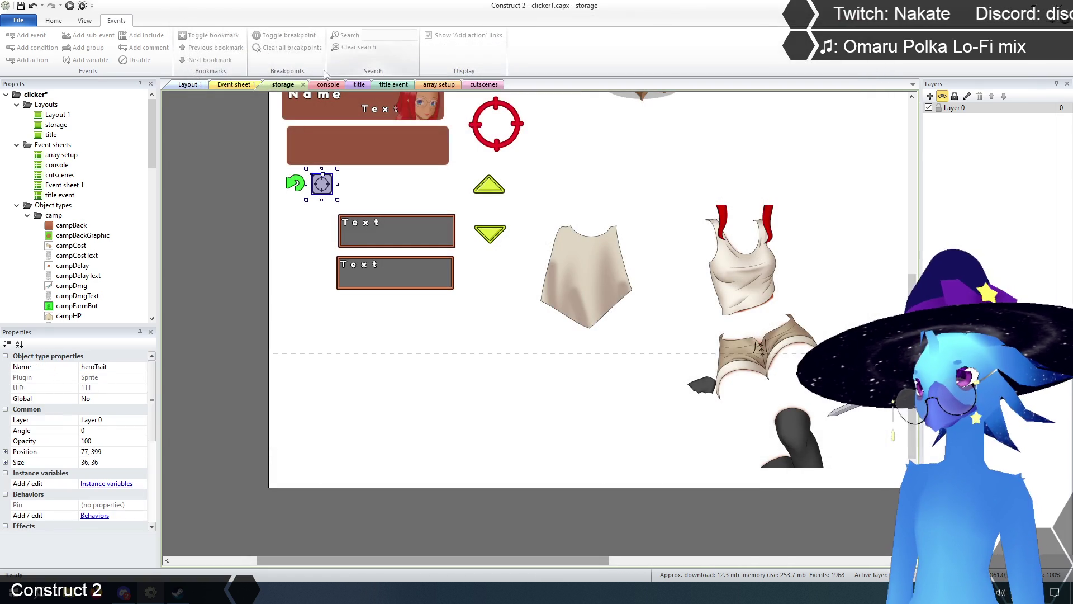
click(237, 87)
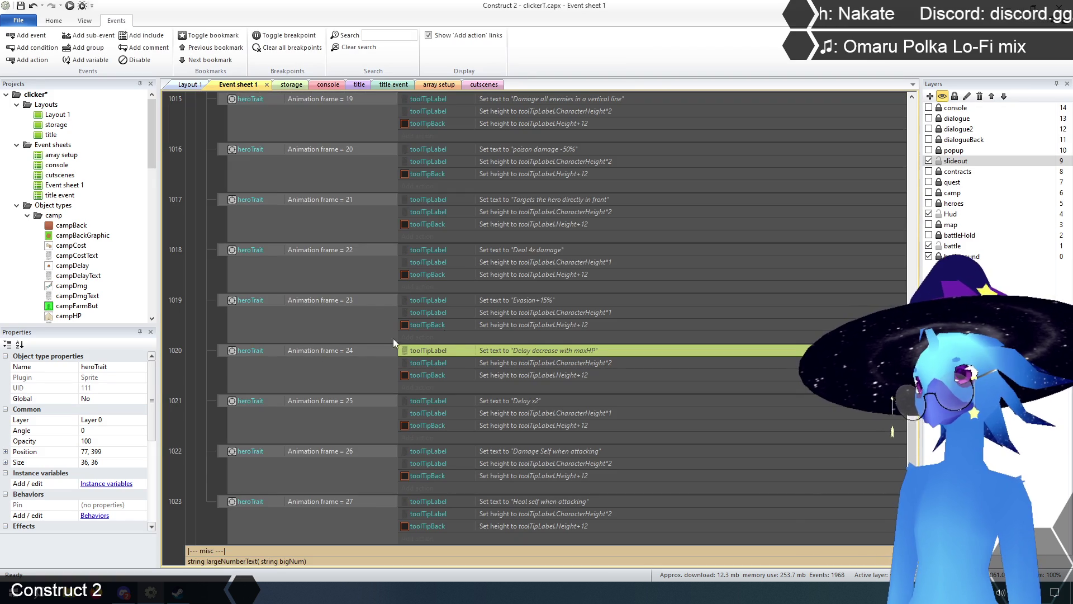
click(533, 305)
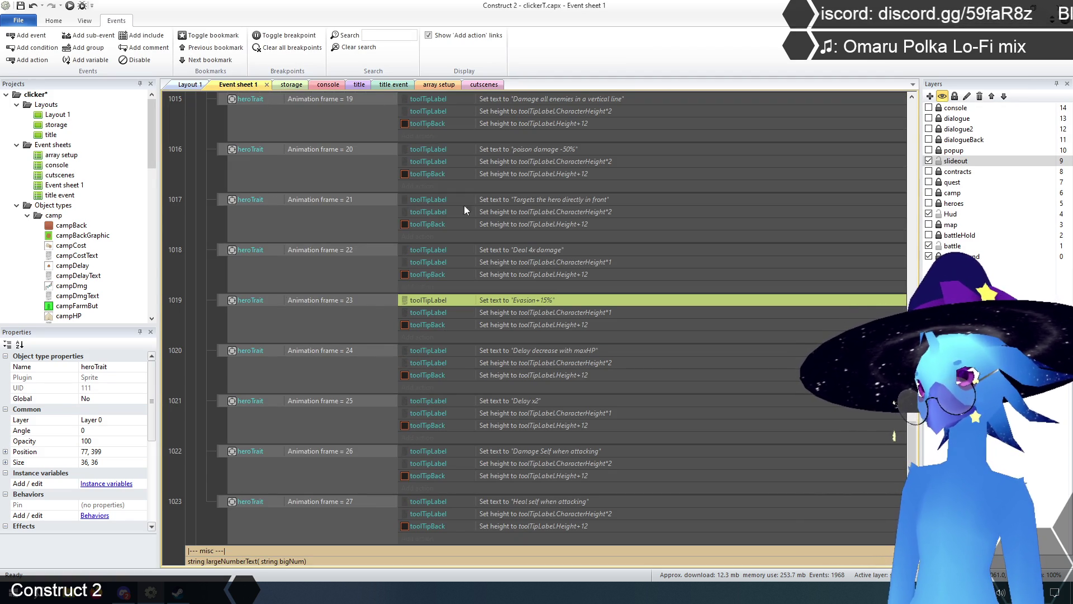
click(292, 85)
right_click(326, 193)
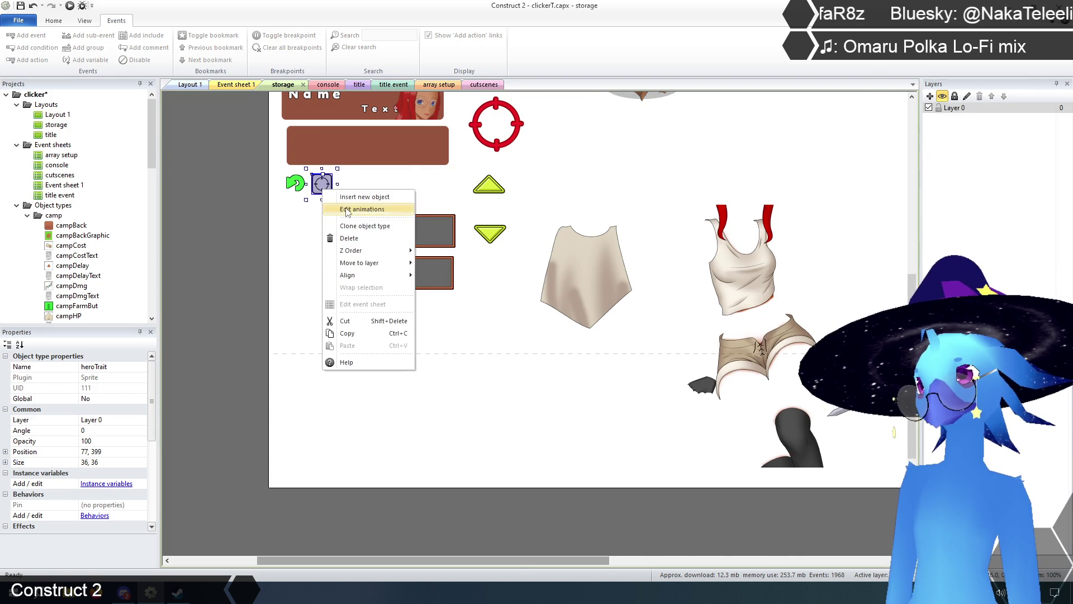
Zoom in on heroTrait frame 23, pick its grey, and rectangle-fill over the shield icon.
click(347, 210)
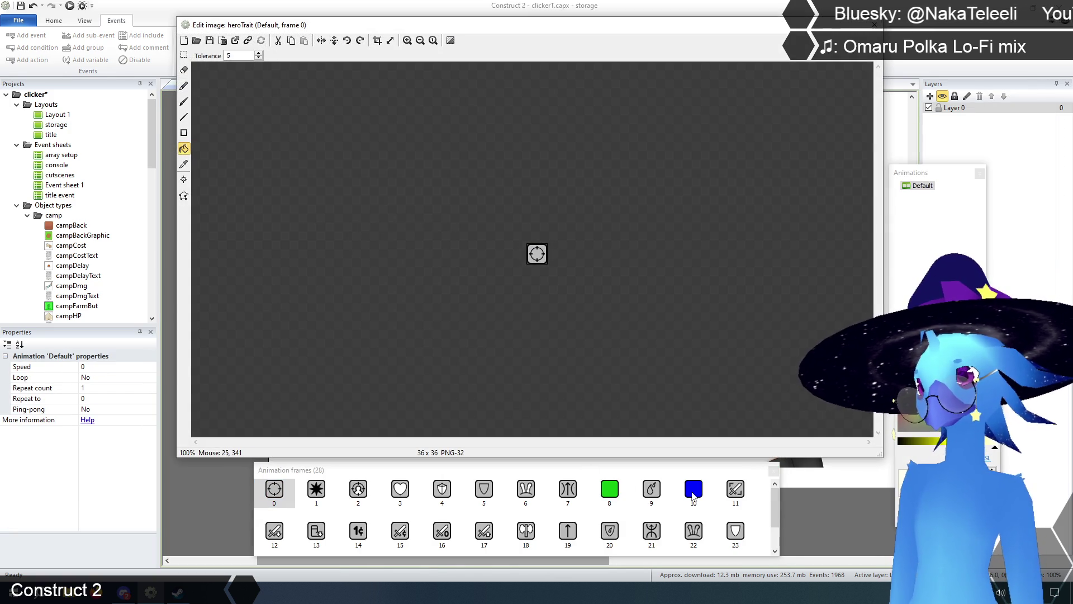
click(738, 531)
click(406, 41)
click(406, 40)
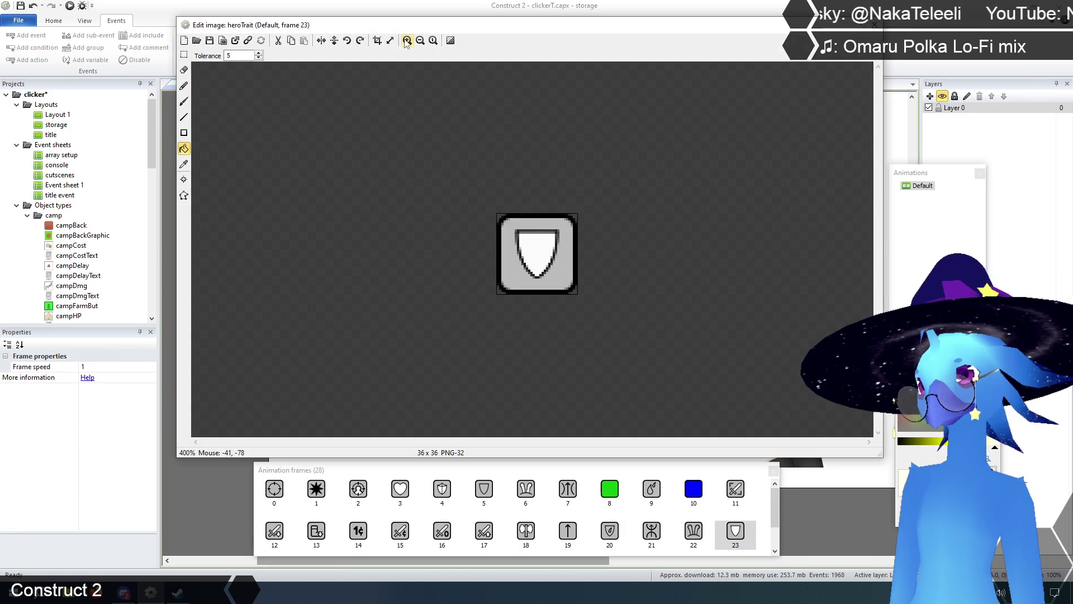
click(406, 40)
click(184, 165)
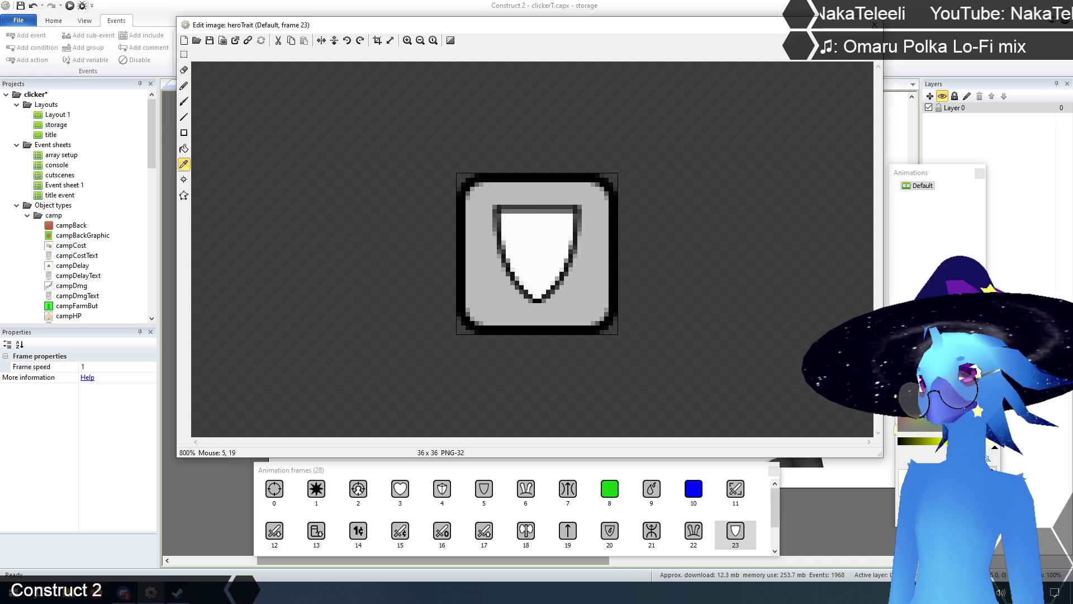
click(185, 133)
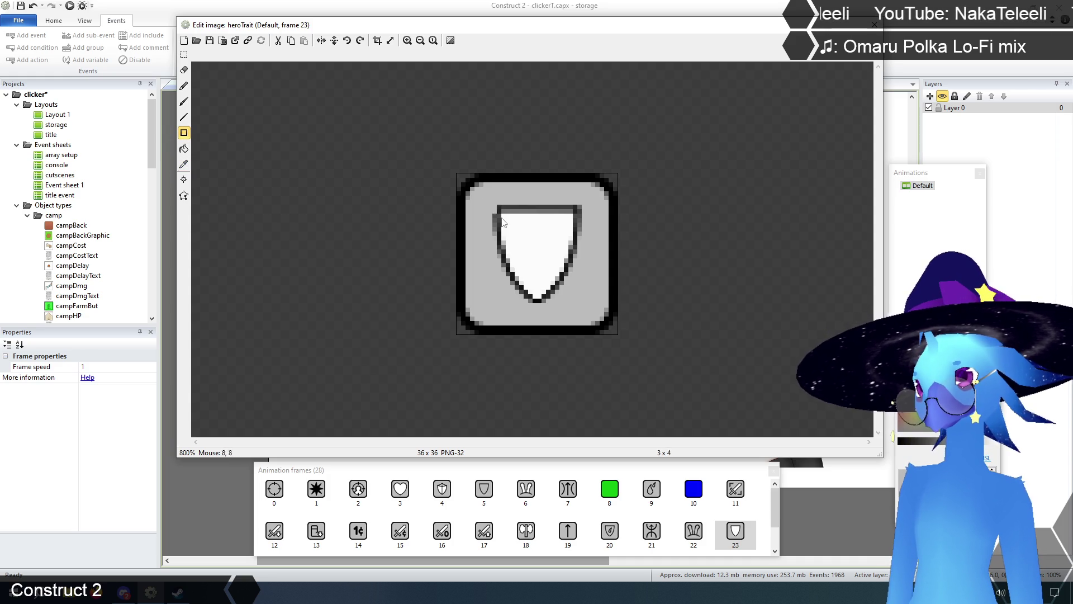
drag(492, 209, 582, 310)
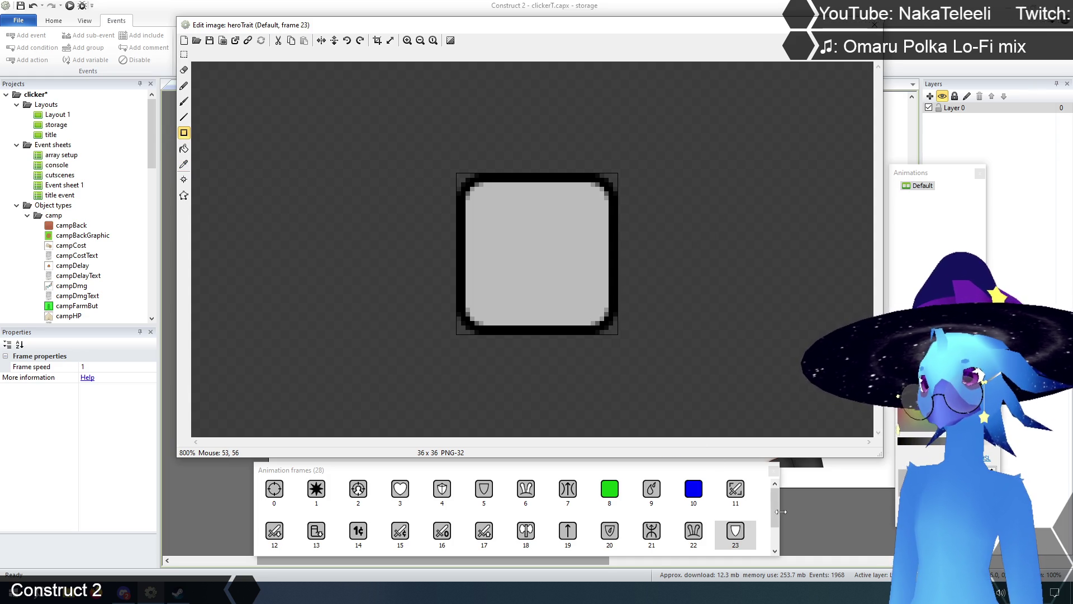
Paint grey over the arch icon in frame 25, middle and both horns.
scroll(777, 508, down, 1)
click(316, 536)
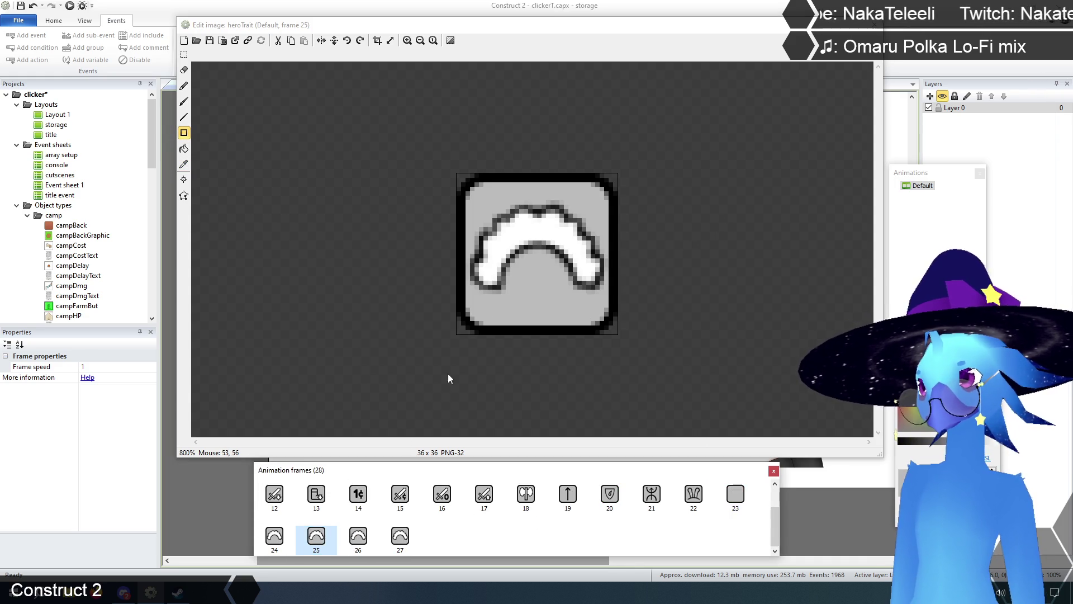
drag(514, 199, 568, 258)
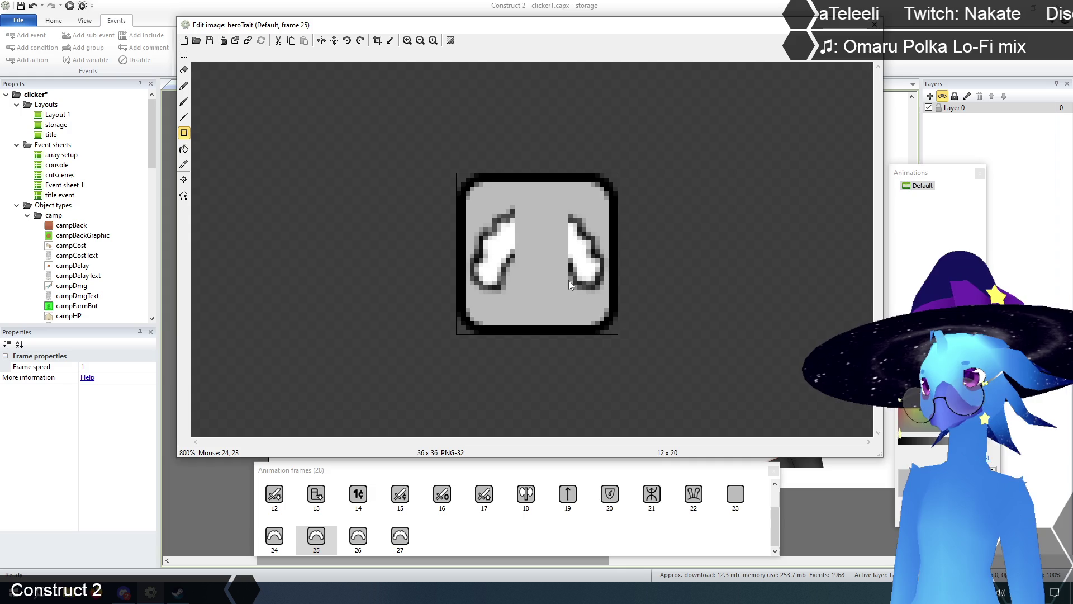
mouse_move(563, 213)
mouse_down()
mouse_move(579, 264)
mouse_move(605, 296)
mouse_up()
drag(528, 203, 478, 292)
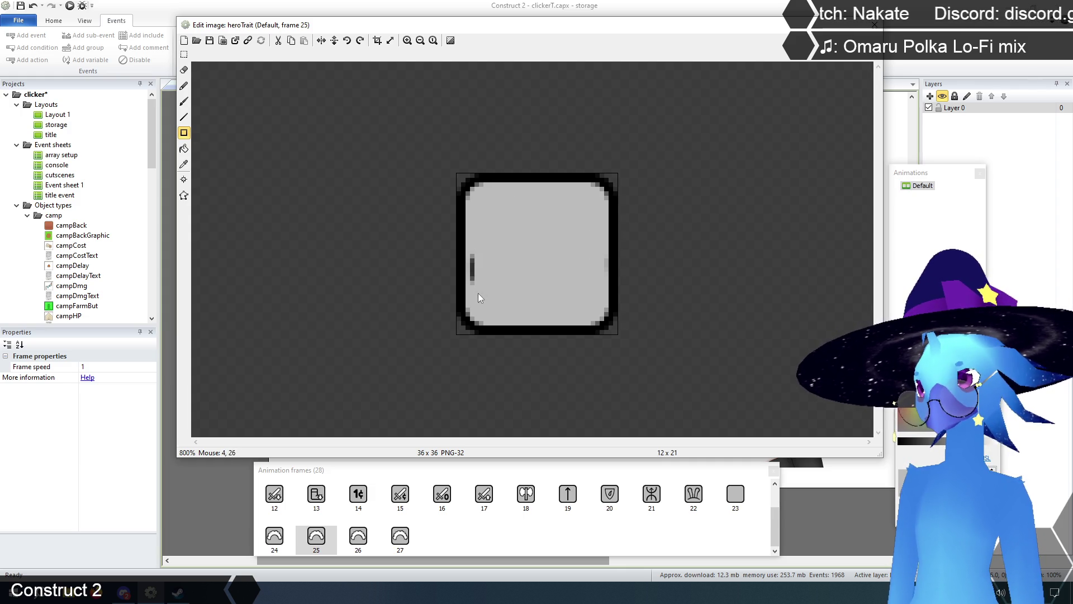
Fill frames 26 and 27 with plain grey over their arch icons.
click(358, 535)
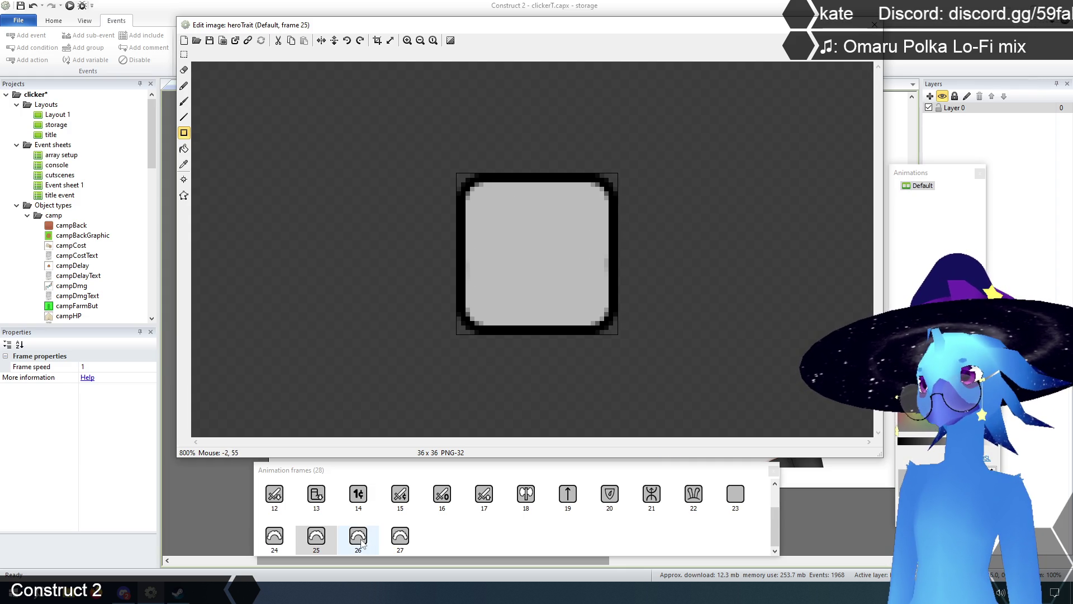
drag(472, 205, 608, 300)
click(400, 531)
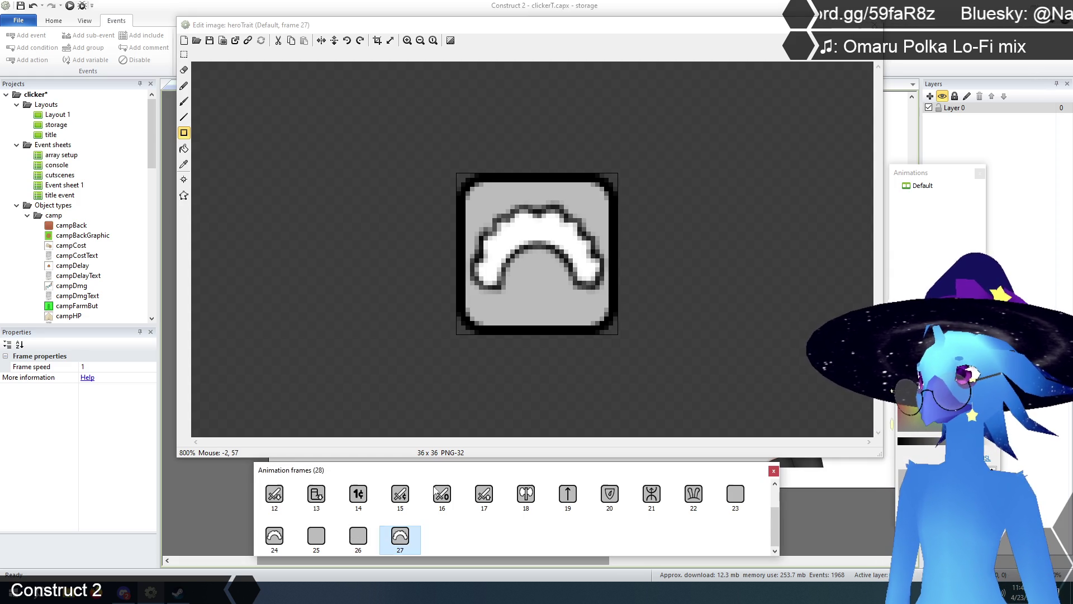
drag(471, 208, 607, 306)
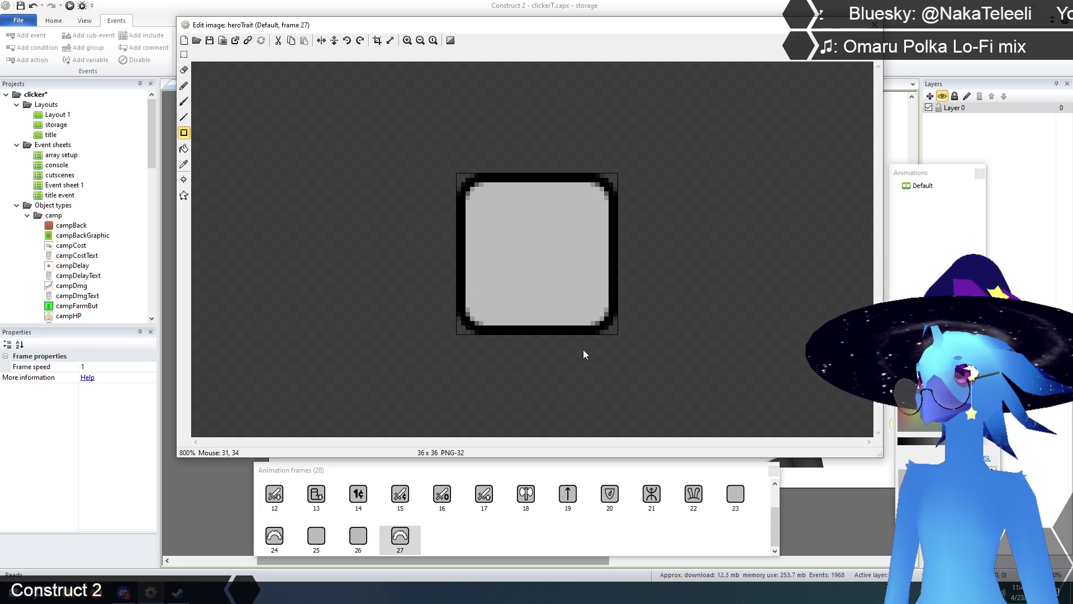
click(354, 537)
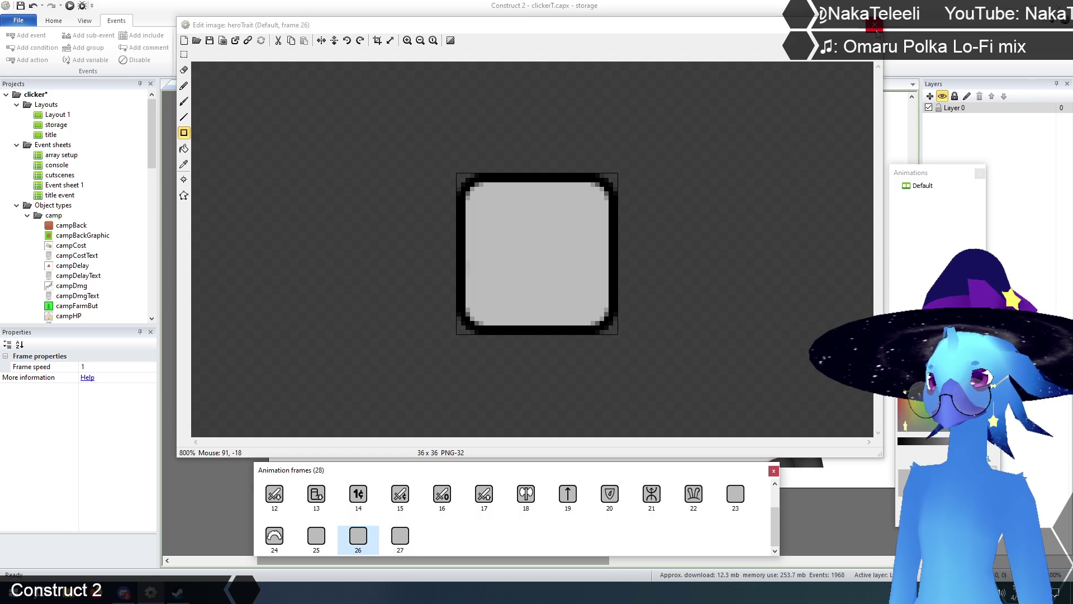
click(875, 26)
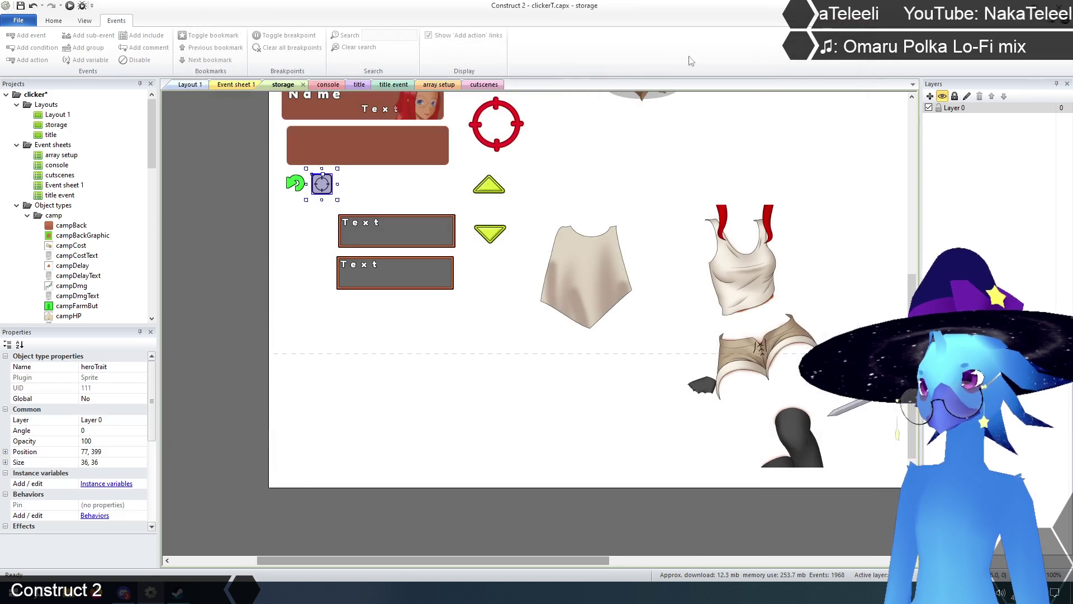
click(243, 113)
click(439, 84)
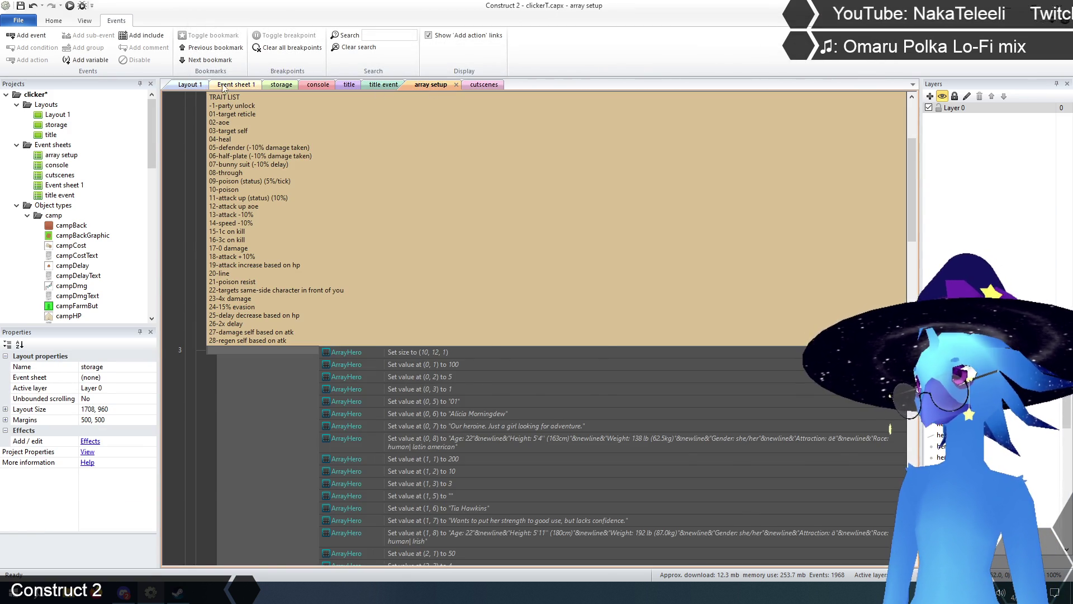
click(215, 85)
scroll(526, 355, up, 3)
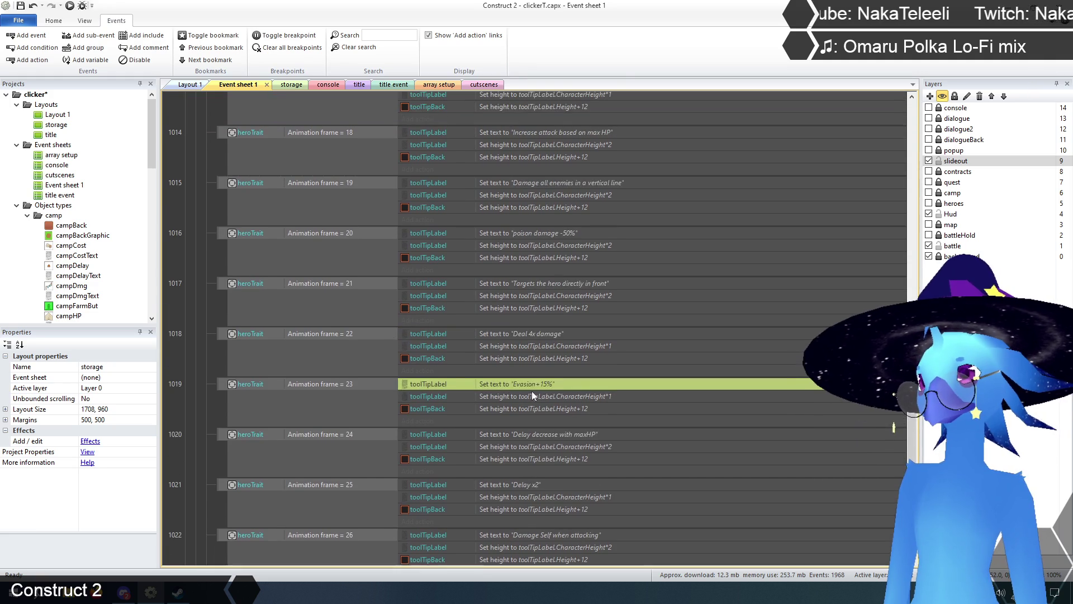
click(525, 333)
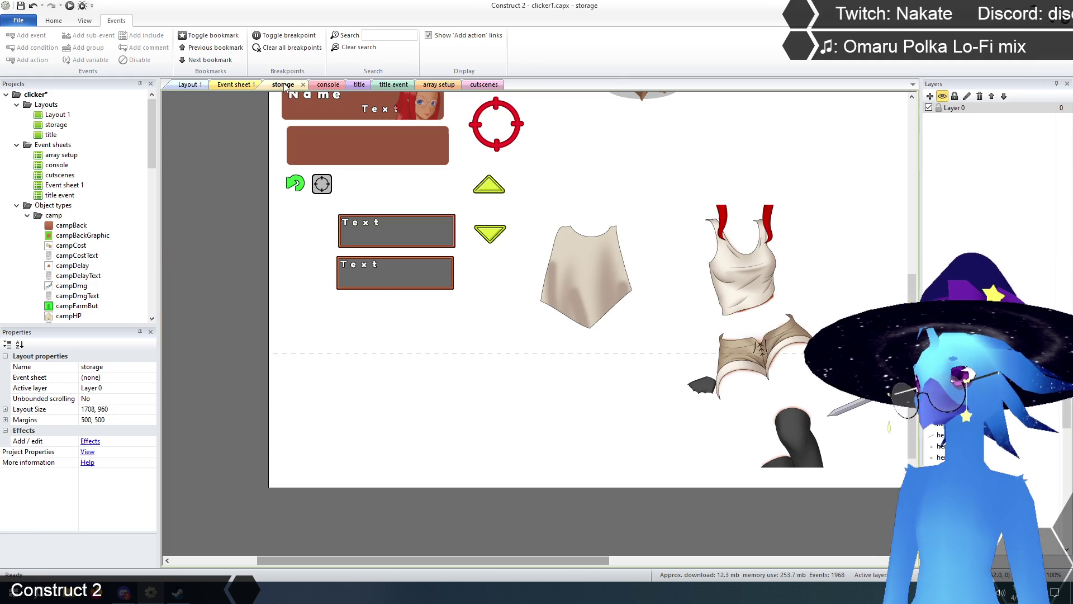
click(288, 85)
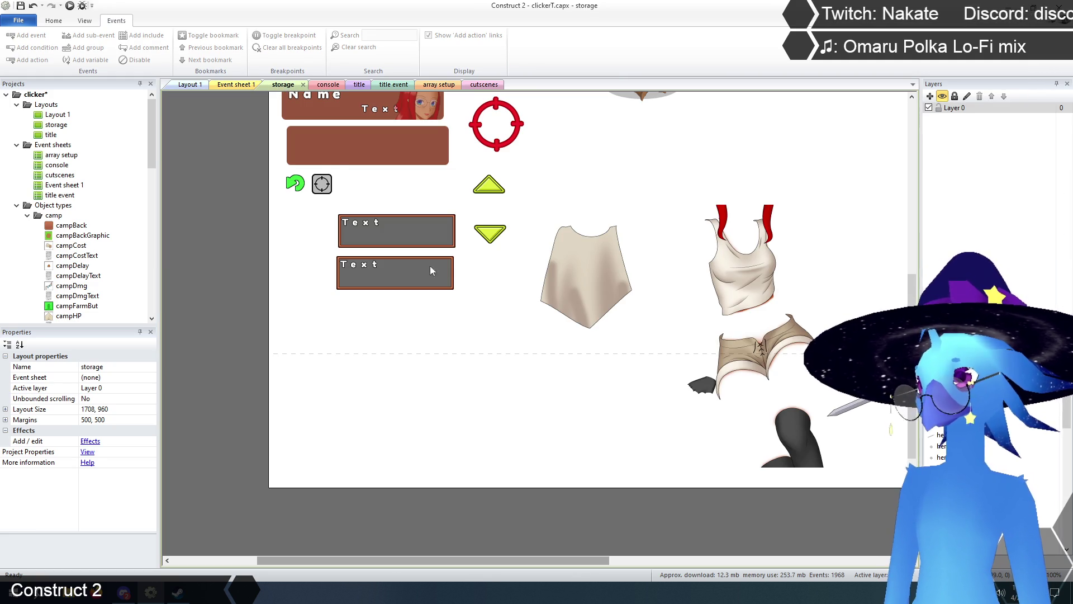
right_click(326, 187)
Zoom heroTrait frame 22 to 800% and paint grey over the bunny-ear icon.
click(364, 203)
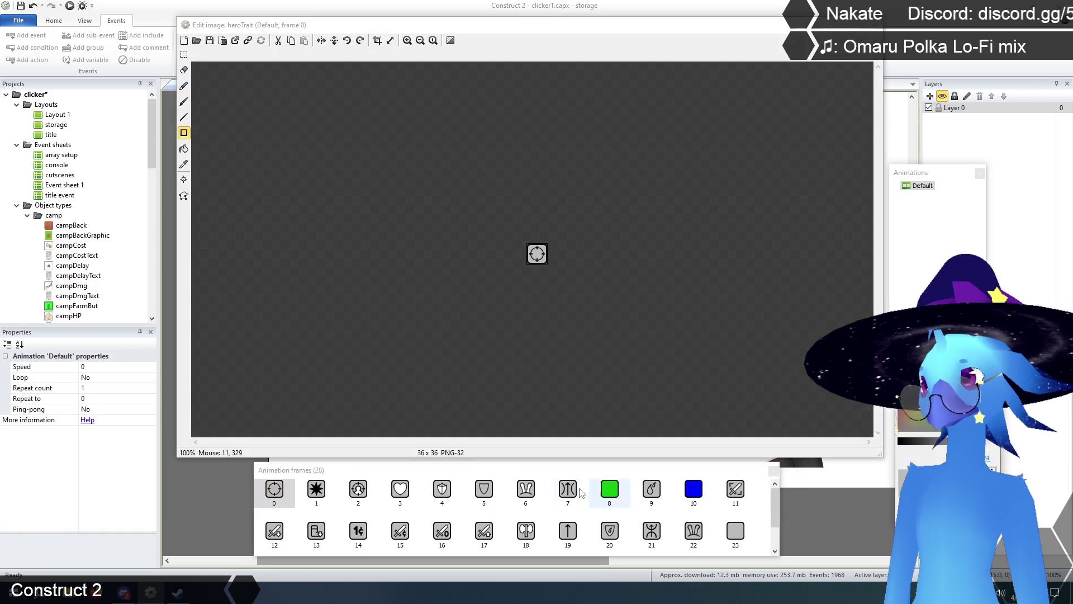
click(695, 542)
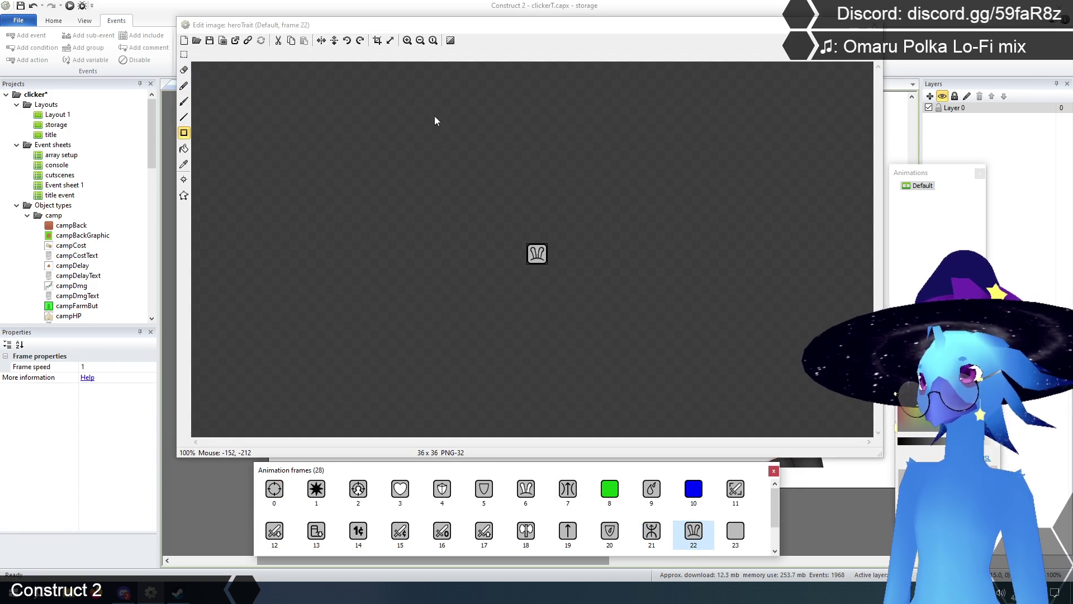
click(407, 40)
click(407, 40)
click(408, 40)
mouse_move(471, 202)
mouse_down()
mouse_move(548, 280)
mouse_move(602, 304)
mouse_up()
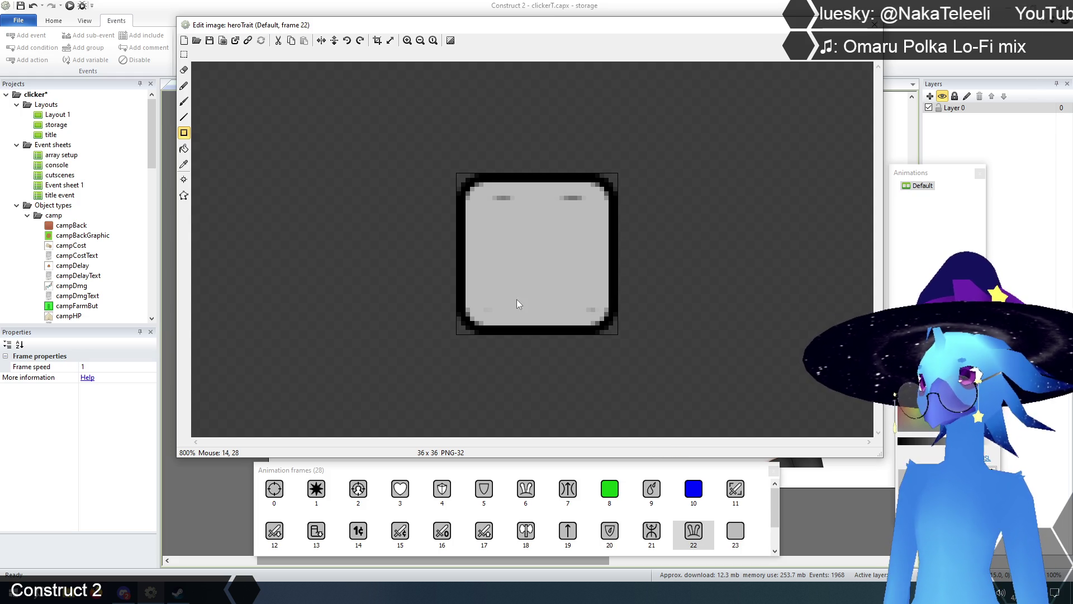
Cover the leftover marks along frame 22's top and bottom edges, comparing with frame 21.
drag(477, 303, 598, 316)
drag(479, 191, 590, 218)
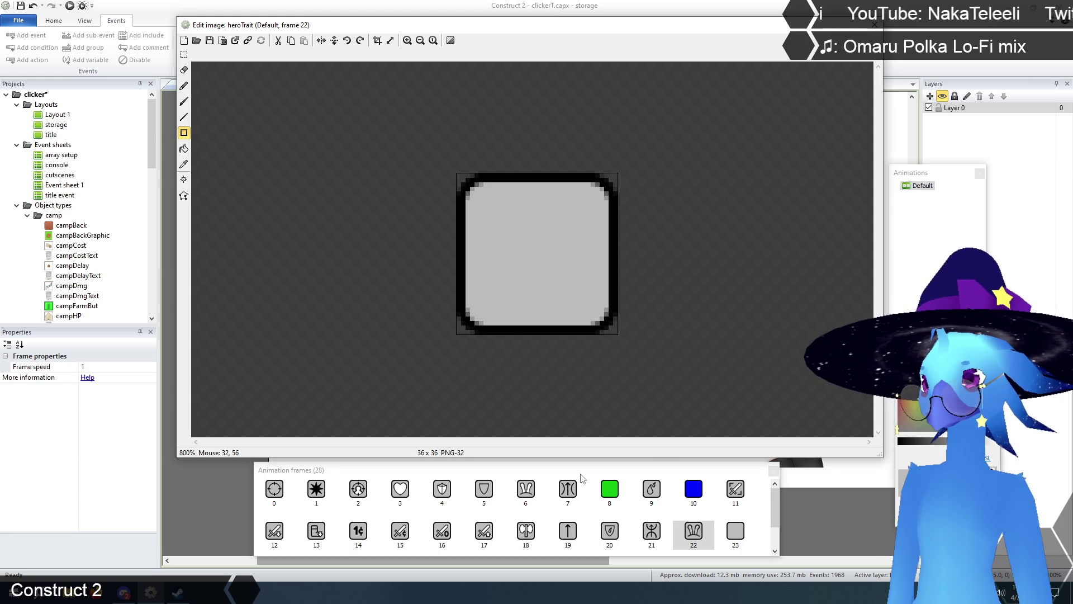
click(651, 531)
click(693, 534)
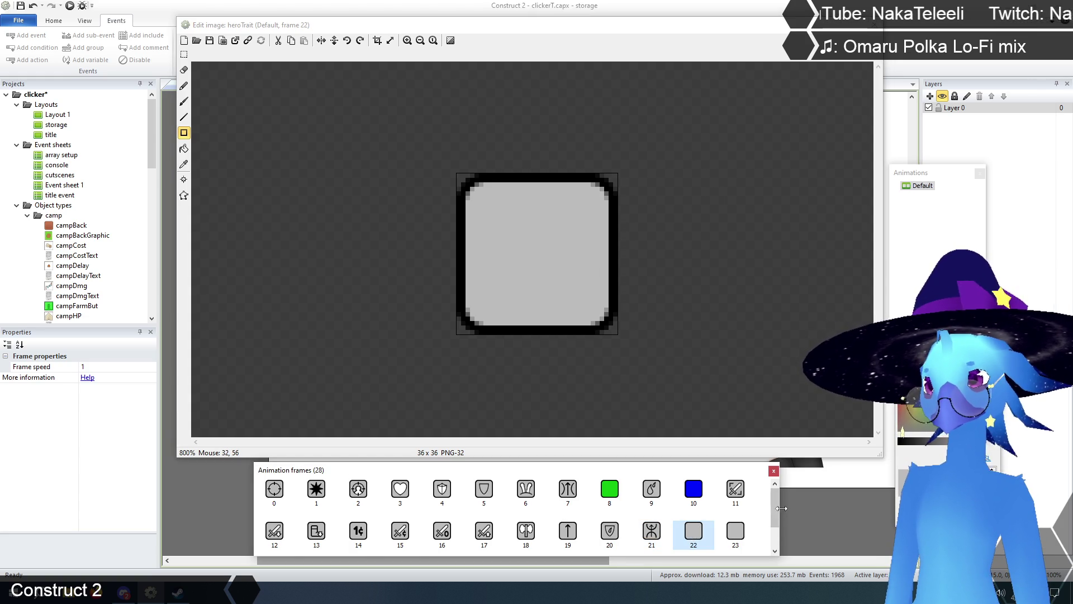
scroll(774, 518, down, 2)
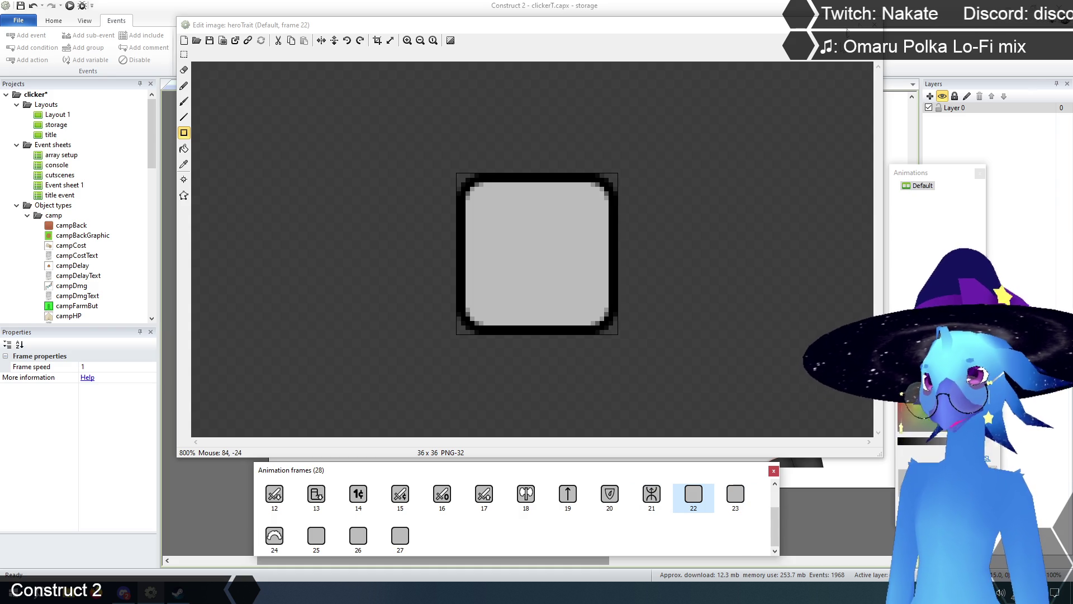
click(774, 471)
click(209, 291)
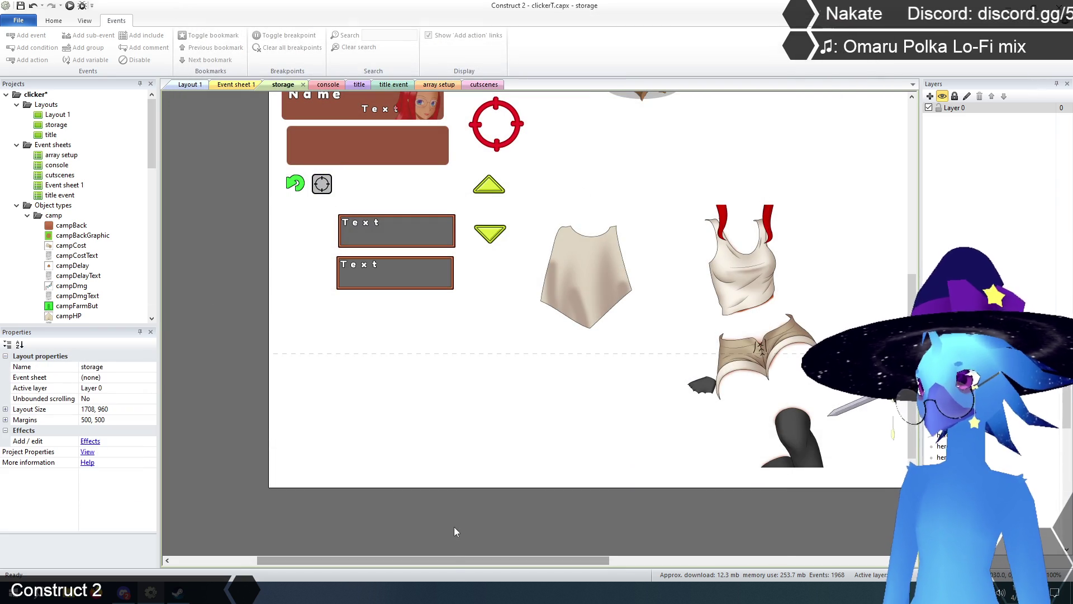
Open heroSplash3's animations and inspect the green-blade frame 1 of h0.
drag(453, 560, 590, 560)
click(790, 318)
right_click(854, 355)
click(872, 363)
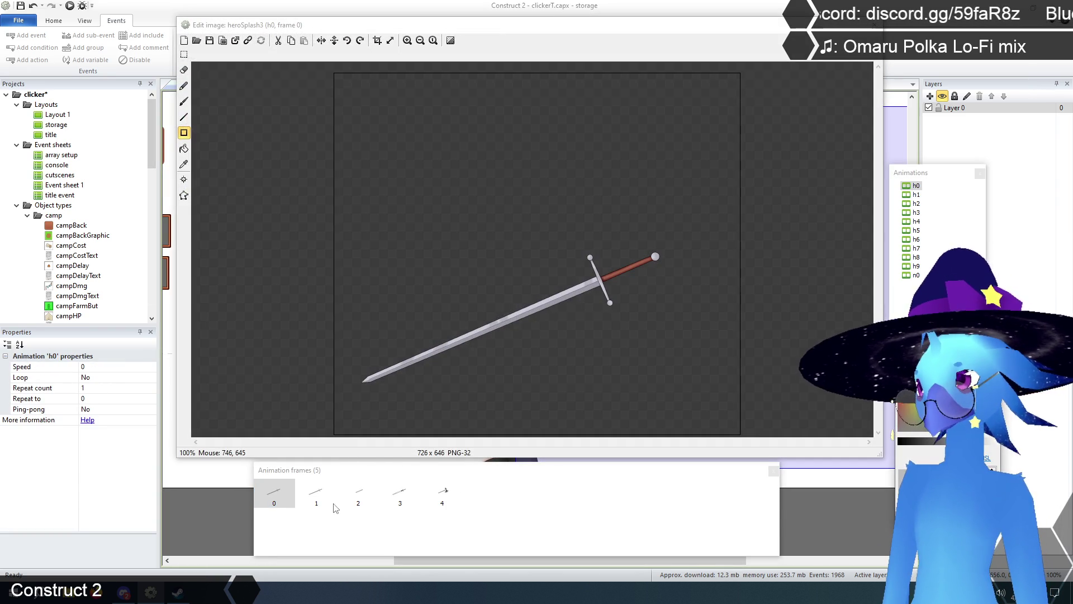
click(318, 493)
click(358, 495)
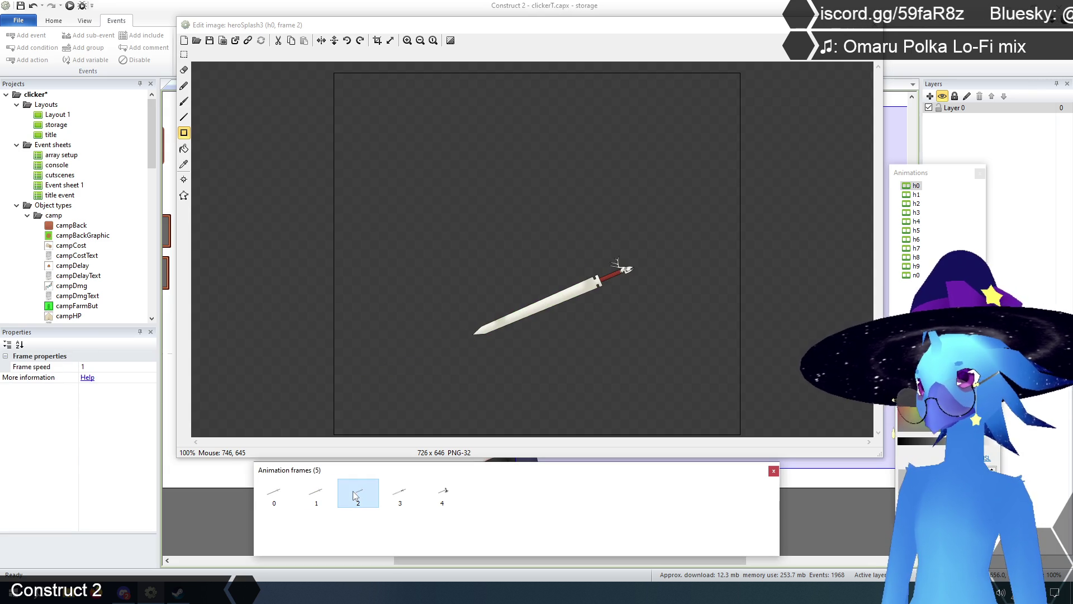
click(317, 499)
Duplicate frame 1 and move the copy to the end of h0 as frame 5.
right_click(317, 499)
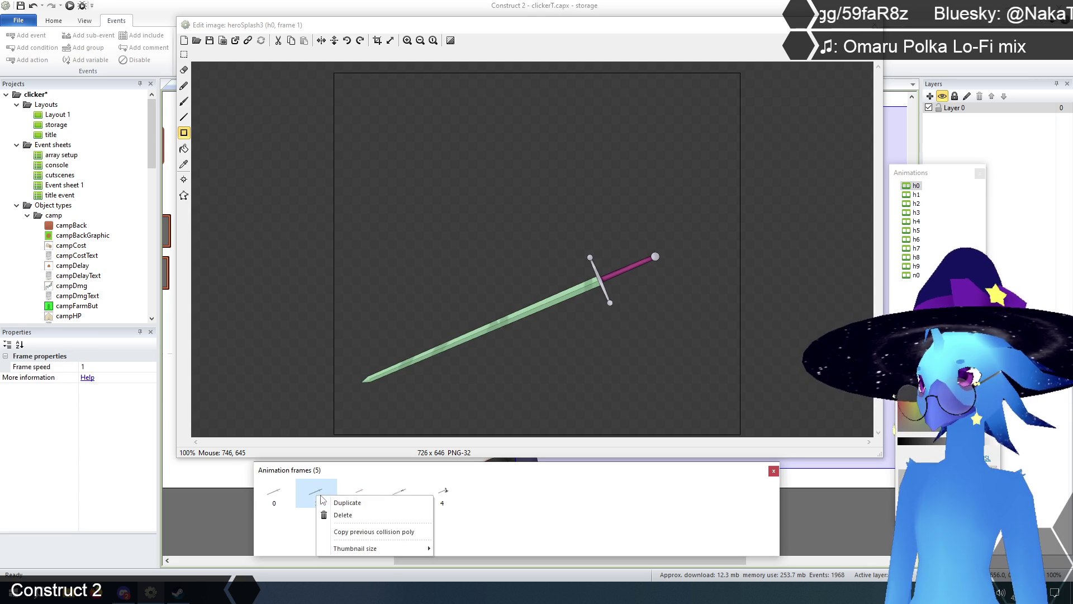
click(335, 502)
drag(347, 501, 503, 496)
click(441, 494)
click(487, 494)
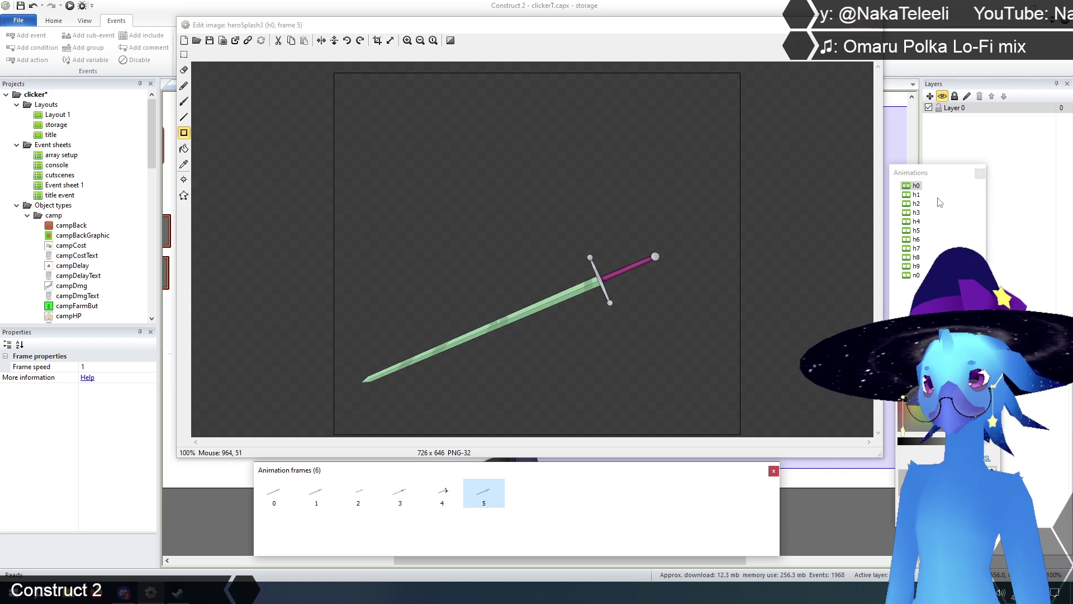
Browse the h1 through h4 sword animations, then close the image editor.
click(917, 195)
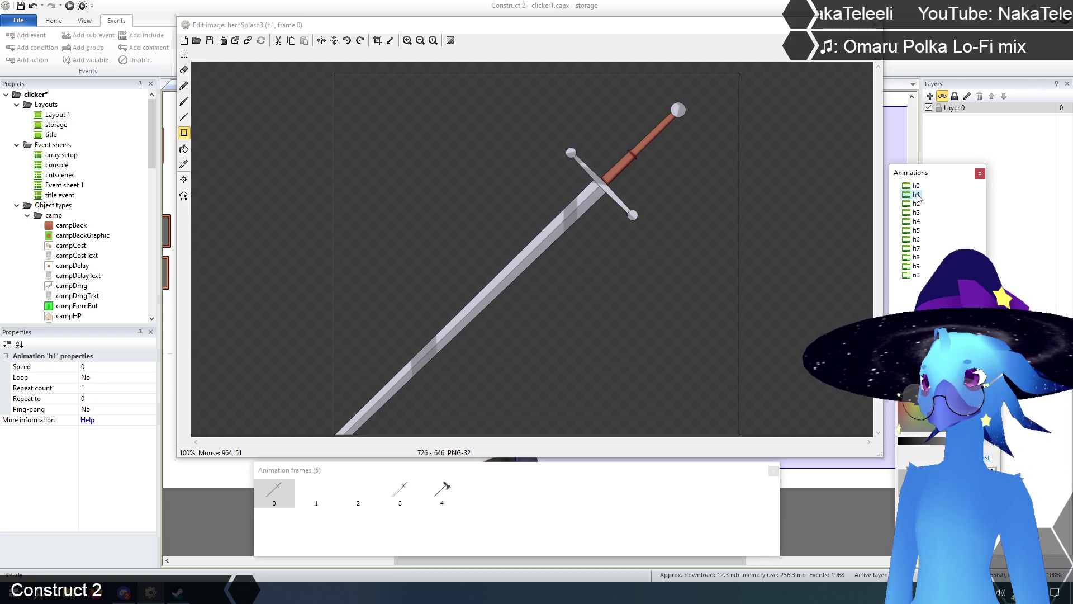
click(917, 186)
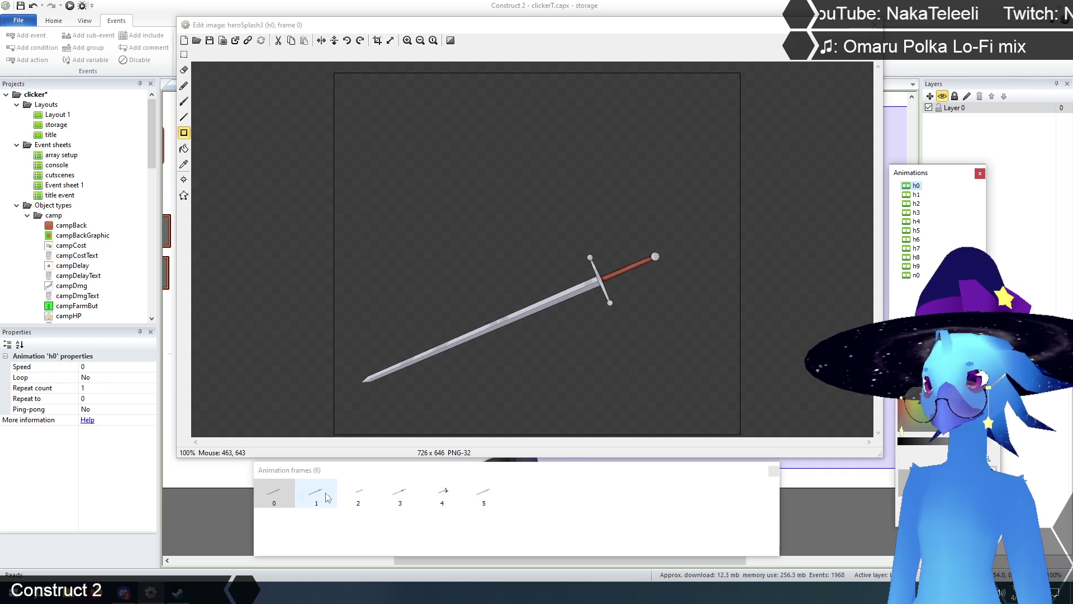
click(917, 195)
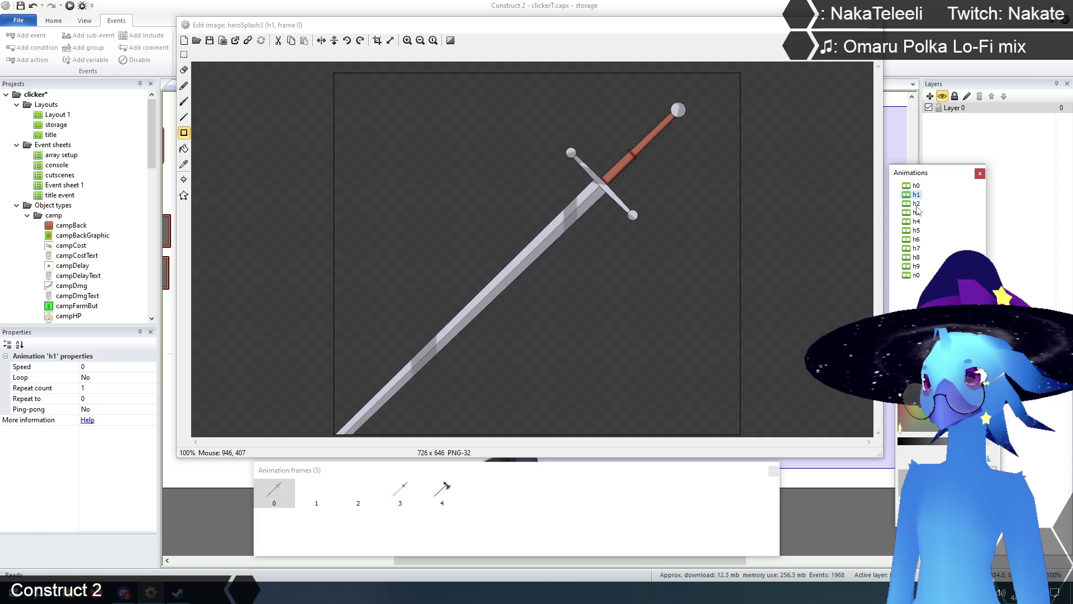
click(917, 204)
click(918, 213)
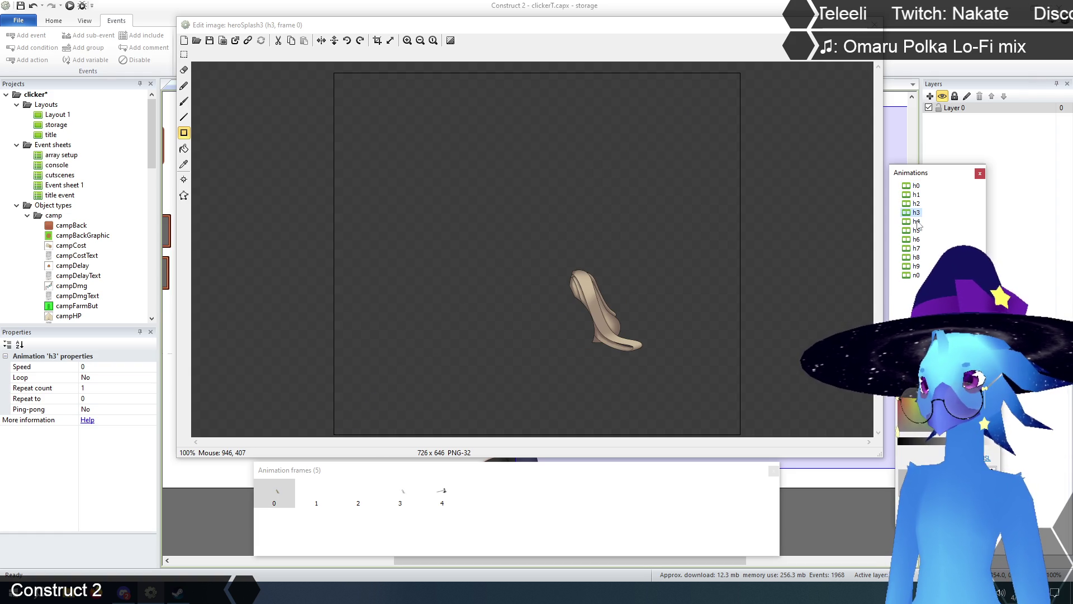
click(916, 222)
click(875, 26)
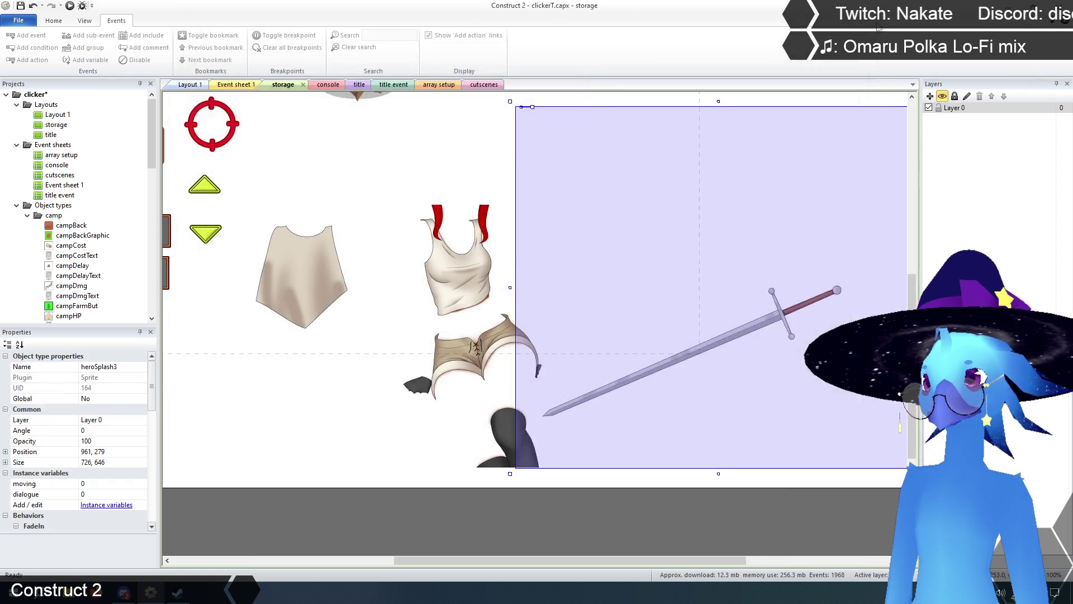
Open heroHold4's animations and view h0's frame 1 at 400%.
click(541, 528)
drag(567, 565, 427, 562)
scroll(361, 417, up, 5)
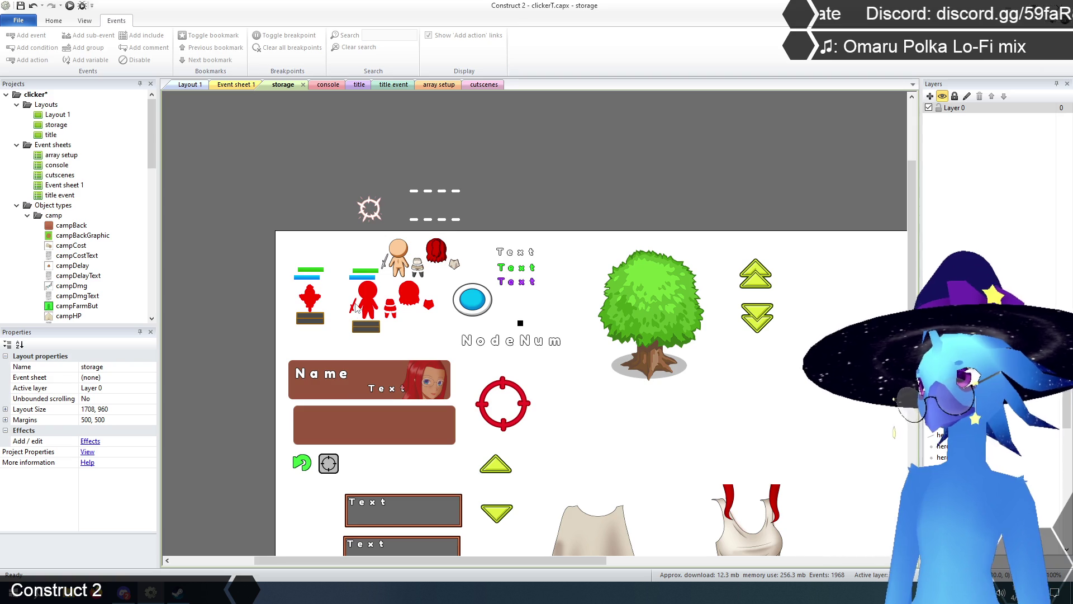
click(383, 261)
right_click(383, 260)
click(405, 263)
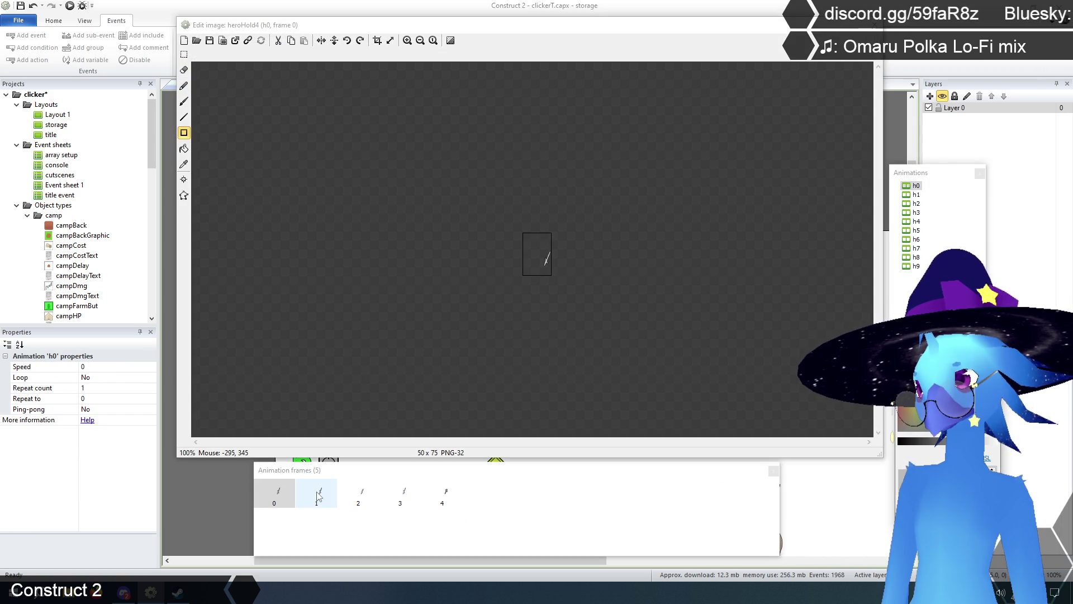
click(317, 495)
click(407, 40)
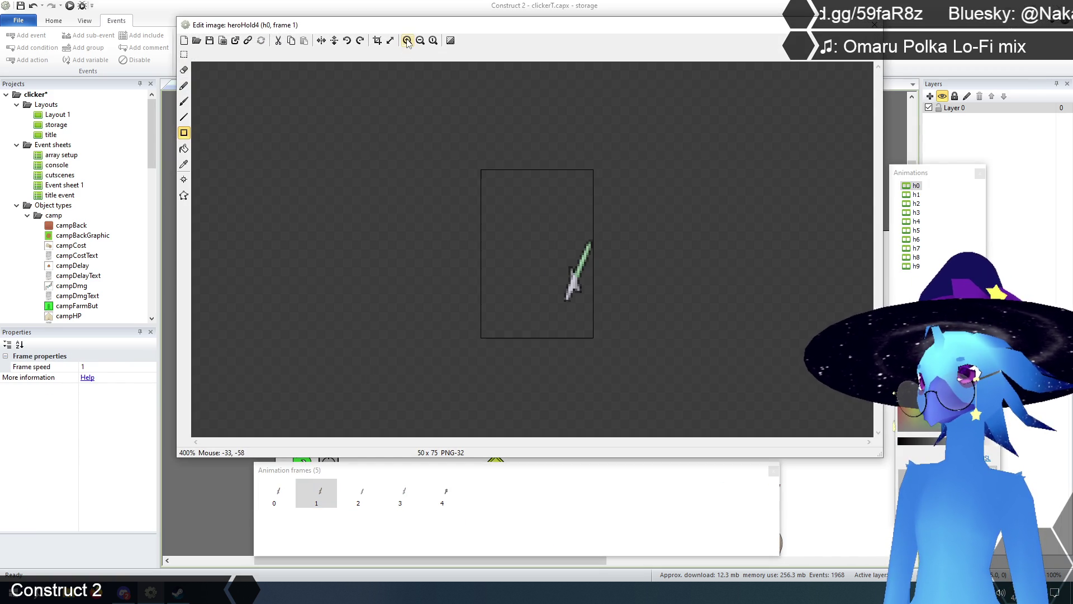
Duplicate frame 1 and move the copy to the end of h0.
right_click(320, 497)
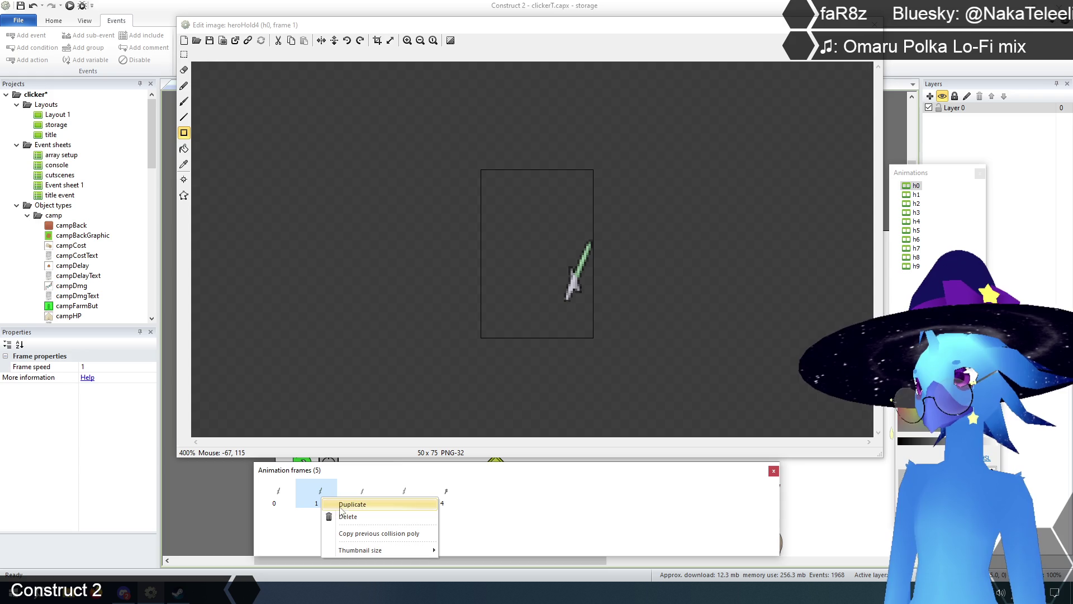
click(343, 503)
drag(361, 497, 504, 506)
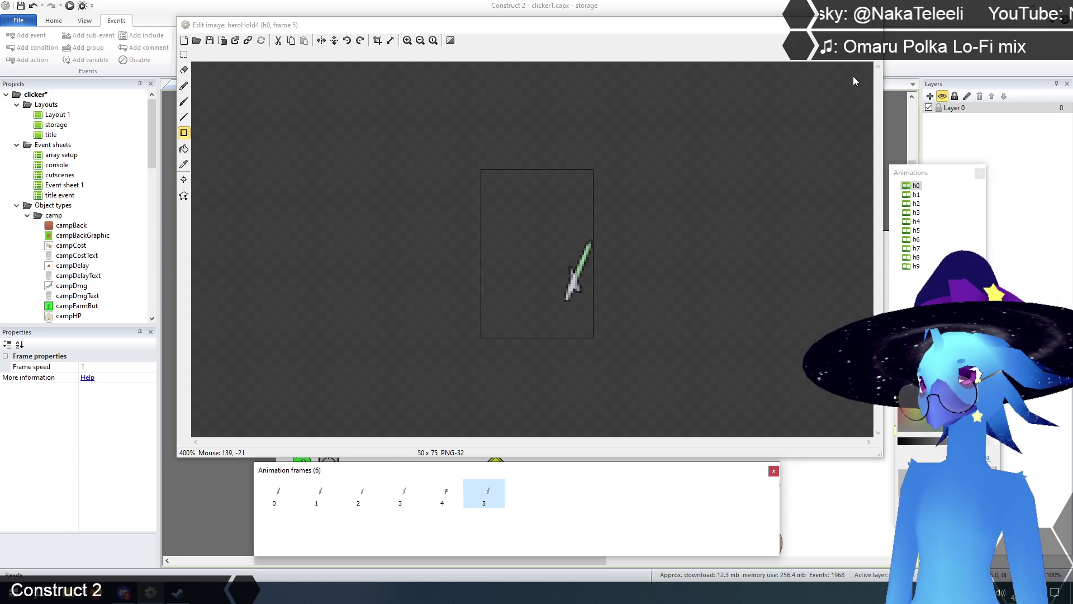
click(875, 27)
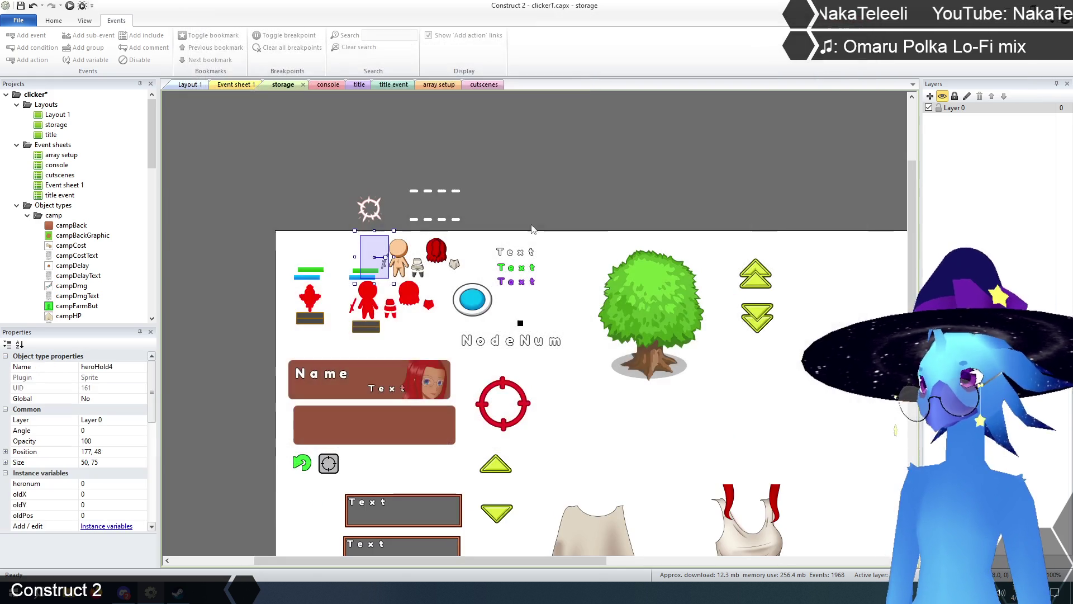
click(354, 310)
right_click(353, 307)
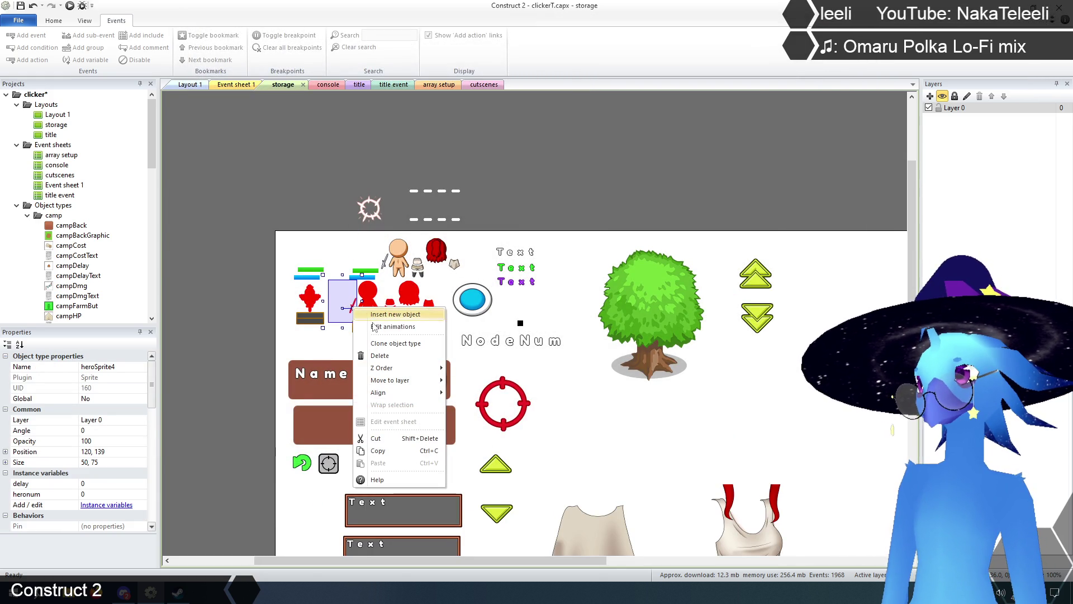
Duplicate heroSprite4's frame 1 to the end of h0, then save the project.
click(394, 330)
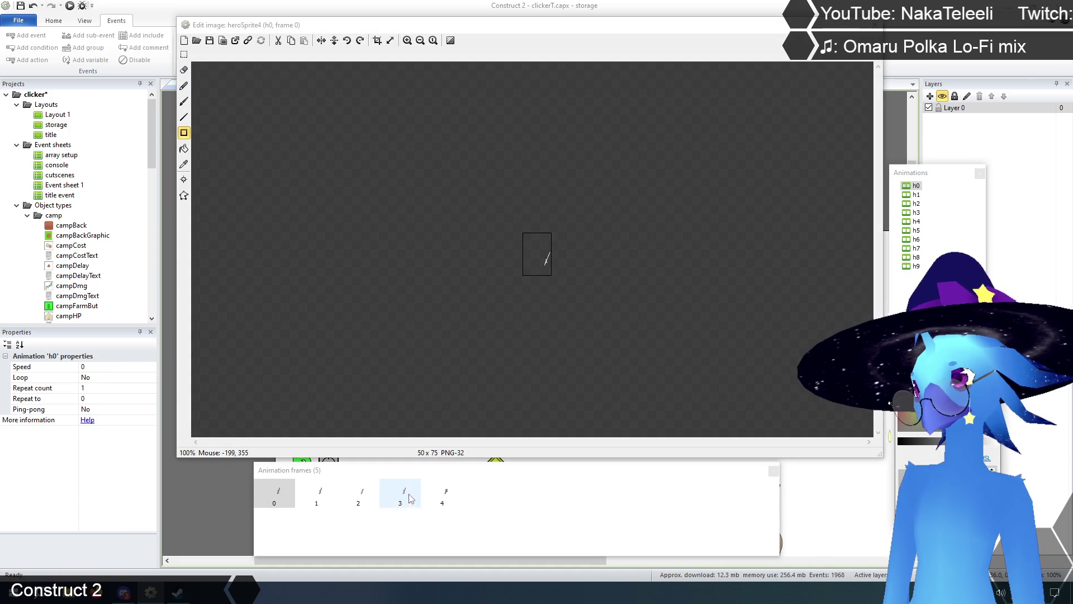
click(316, 495)
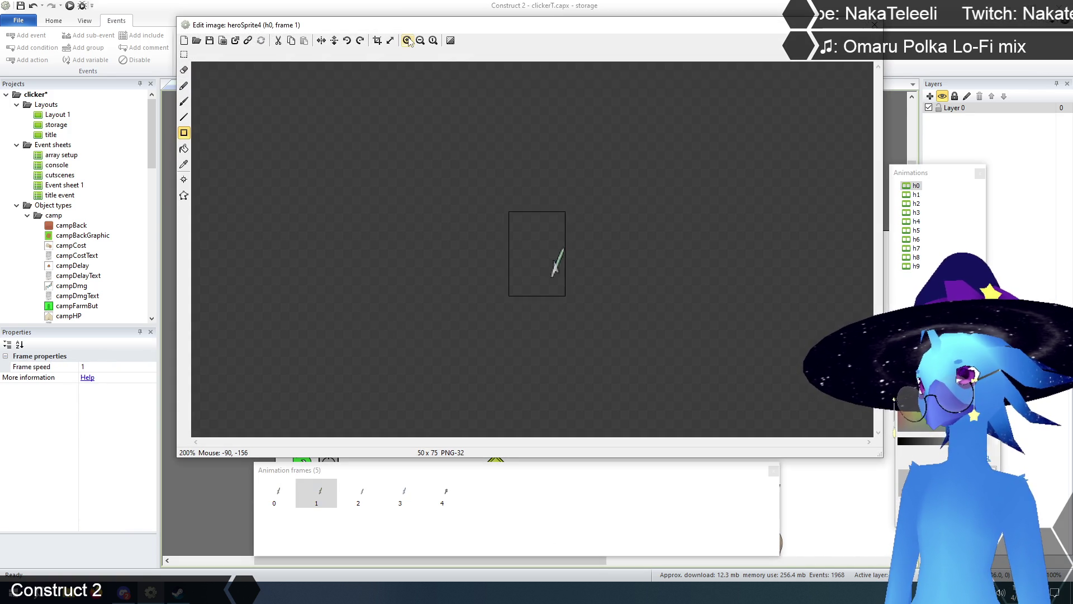
click(295, 495)
right_click(295, 492)
click(337, 507)
drag(403, 500, 506, 498)
click(876, 25)
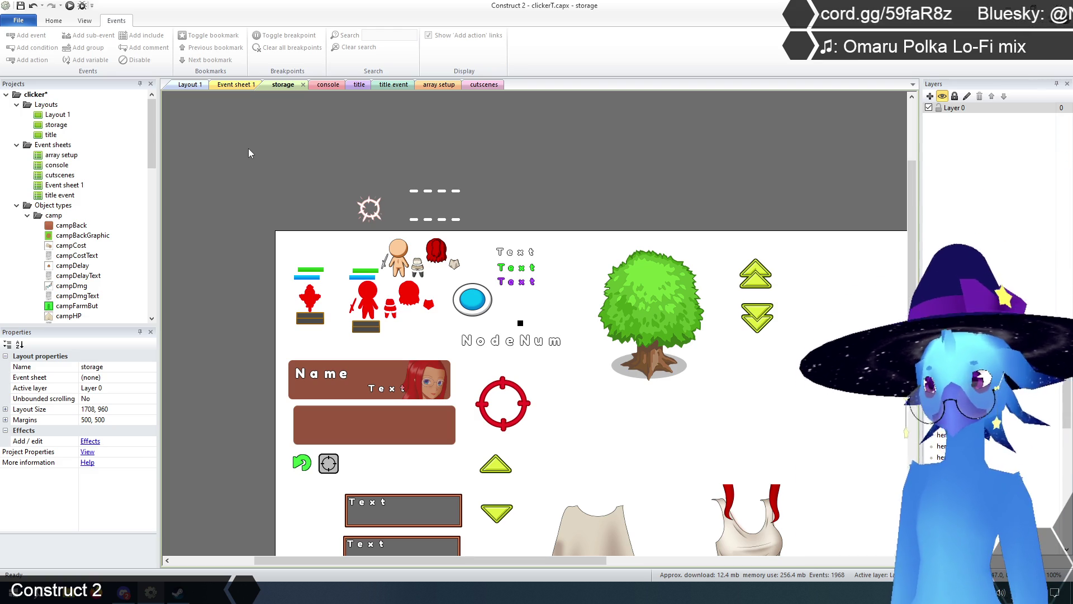
click(21, 6)
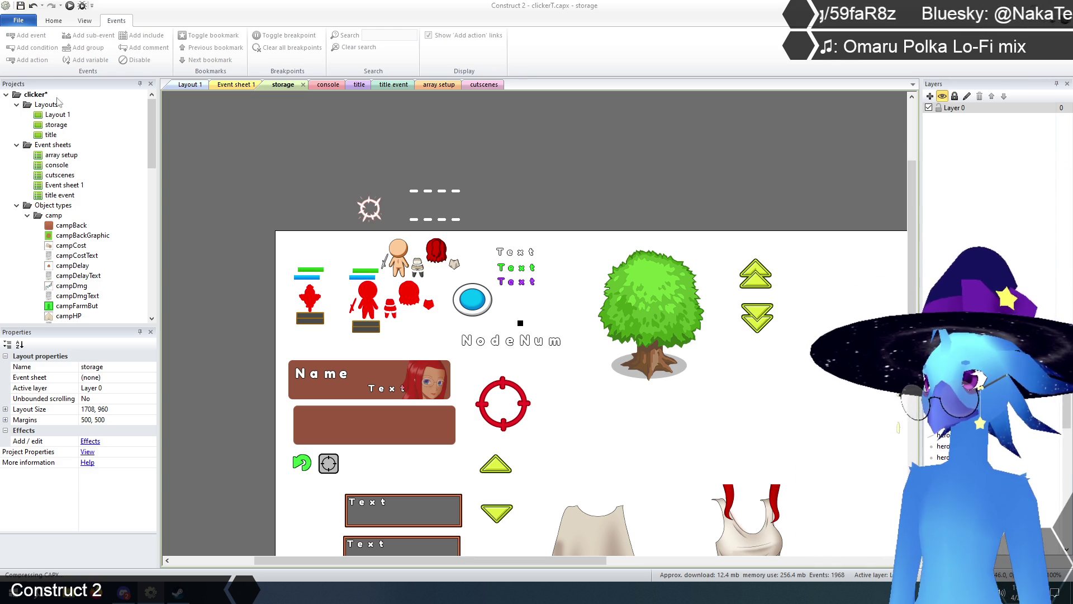